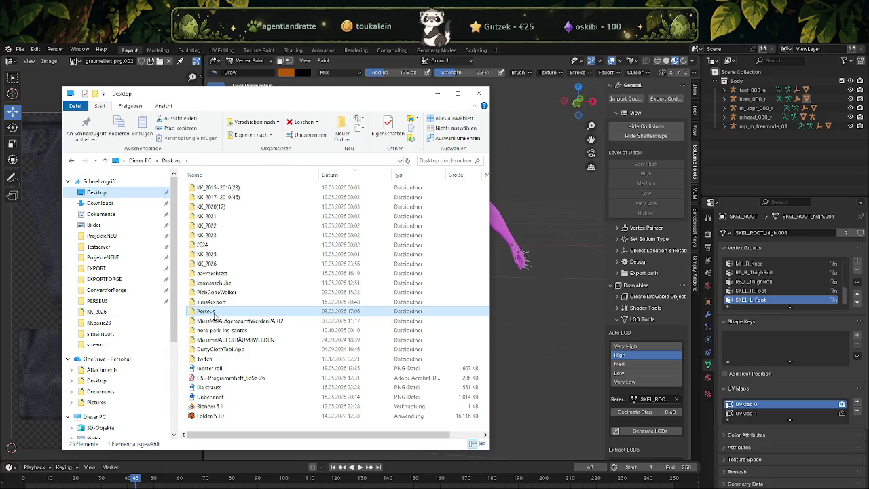
Step: Move the Hemd offener Kragen ZIP from Perseus > male > Oberteile to the Desktop
double_click(206, 311)
click(209, 216)
double_click(208, 216)
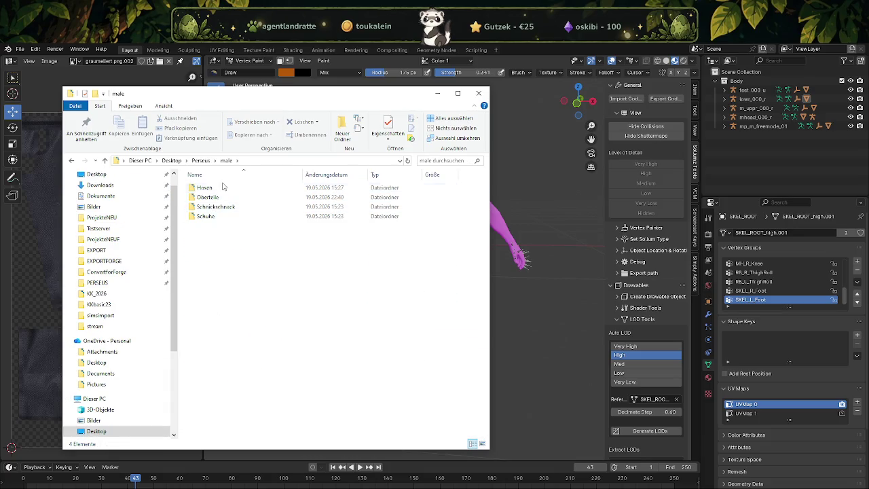
double_click(224, 187)
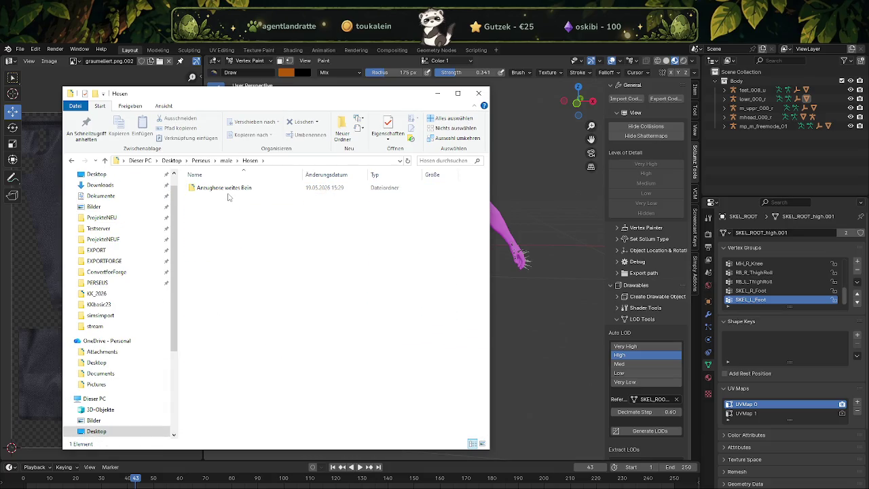
key(BackSpace)
double_click(224, 197)
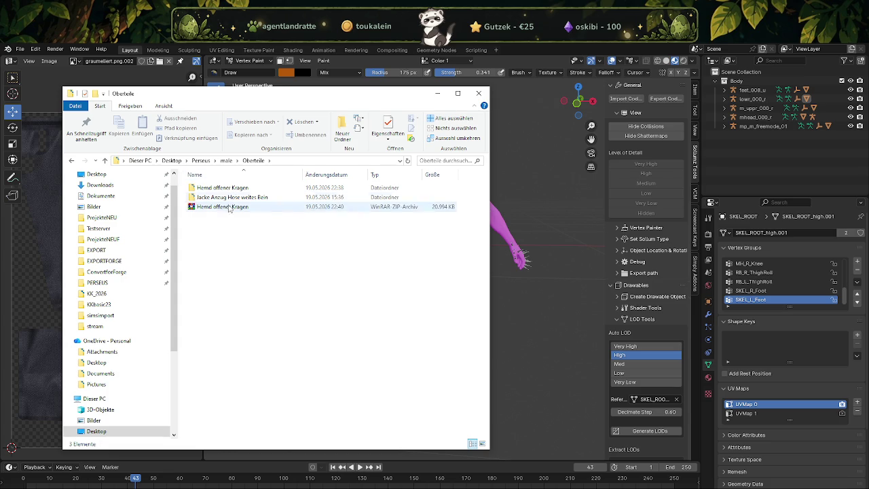
click(224, 207)
drag(224, 210, 165, 176)
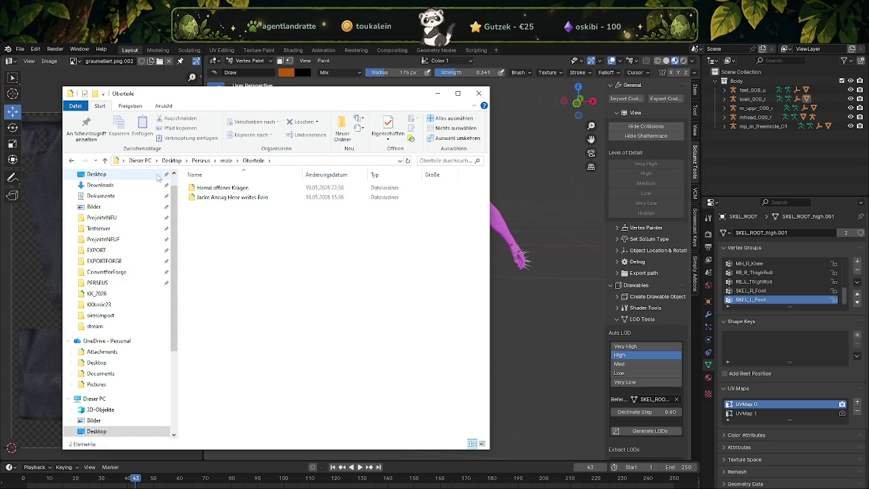
Step: Browse the Schnickschnack folder and Oberteile's Jacke Anzug Hose weites Bein folder
click(226, 161)
double_click(222, 203)
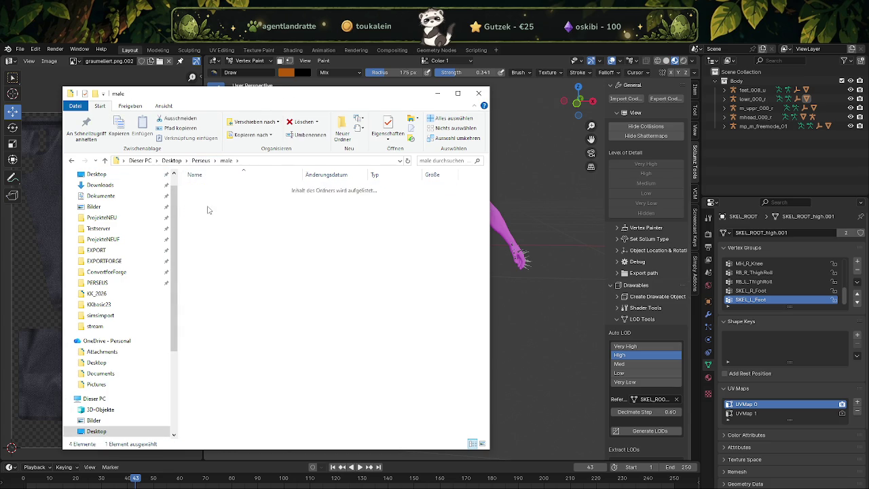
click(227, 160)
double_click(217, 192)
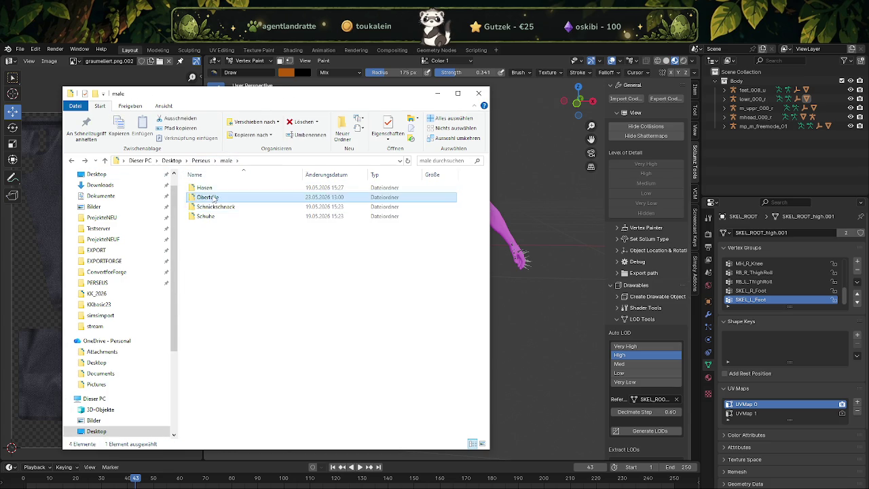
double_click(219, 201)
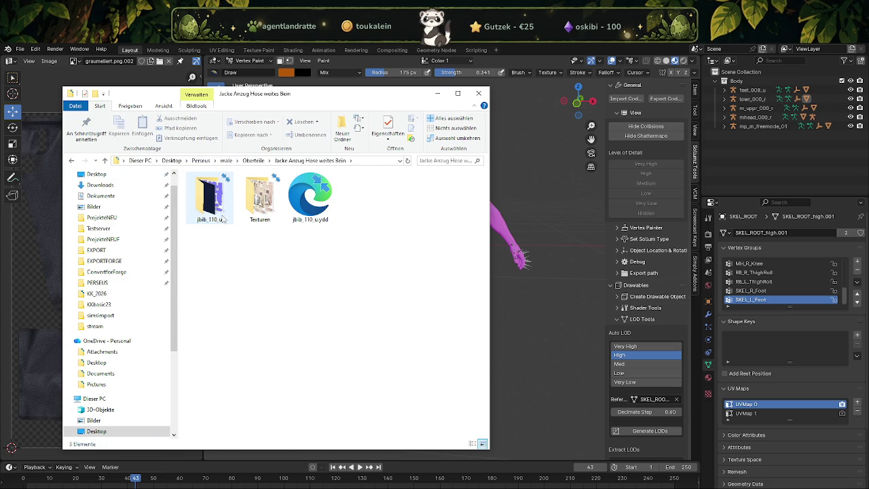
key(BackSpace)
Step: Check the Hemd offener Kragen and Jacke Anzug Hose weites Bein folders inside Oberteile
key(Up)
key(Return)
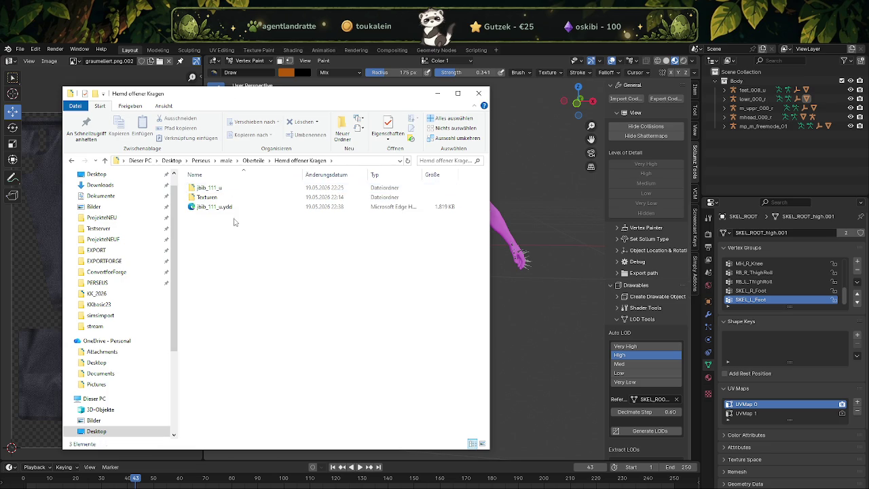
key(BackSpace)
key(Down)
key(Return)
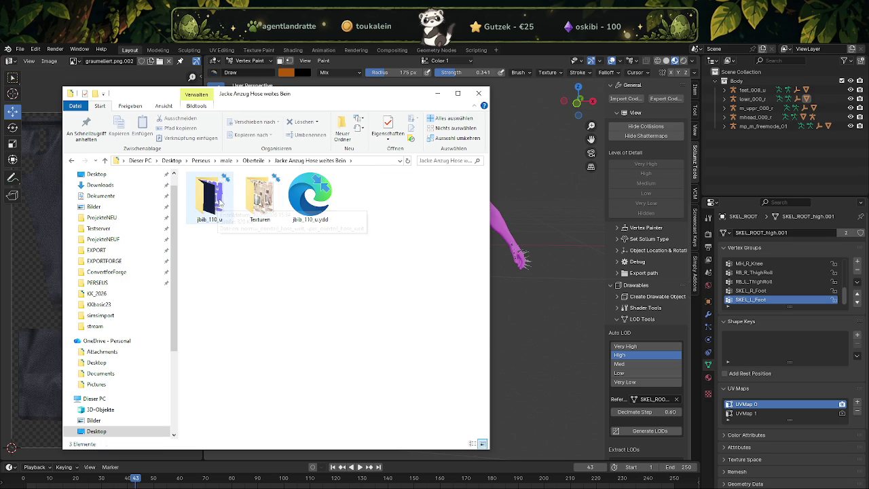
key(BackSpace)
key(Up)
key(Return)
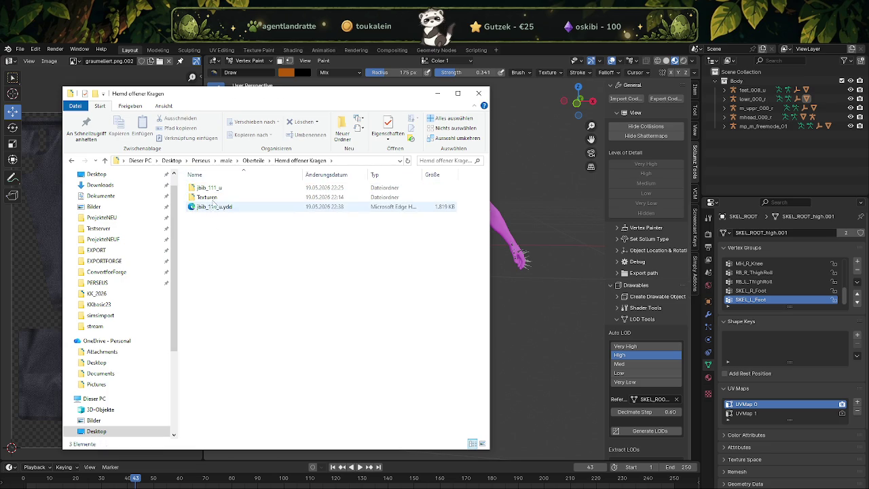
key(BackSpace)
Step: Delete the schwarz item from Hosen > Anzughose weites Bein
click(226, 161)
double_click(221, 188)
double_click(221, 196)
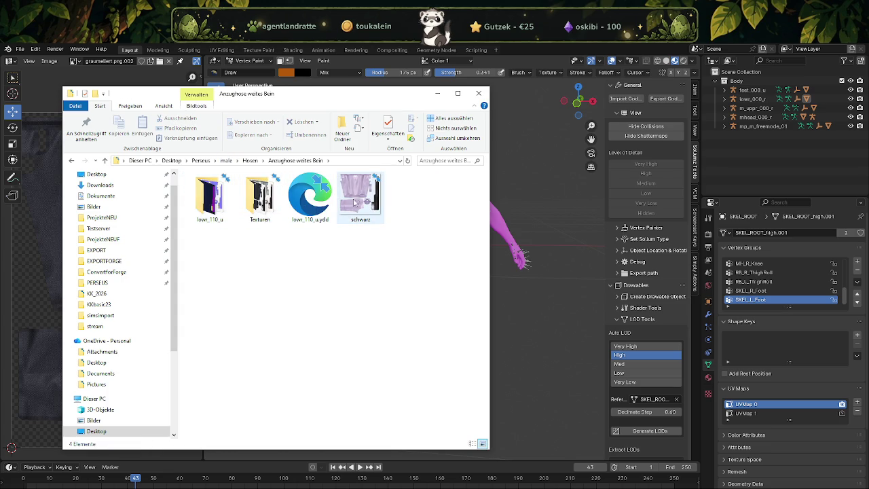
key(Delete)
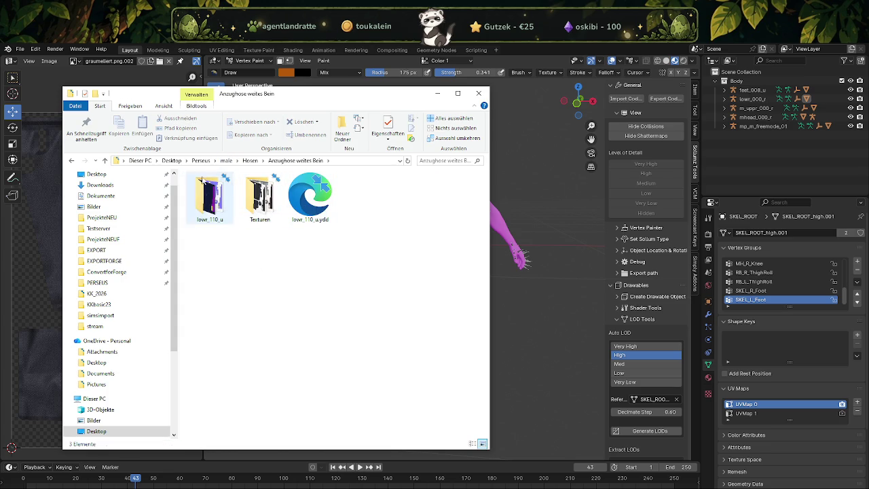
Step: Look through the Oberteile, Schnickschnack and Schuhe folders, then return to Perseus
key(alt+Up)
key(alt+Up)
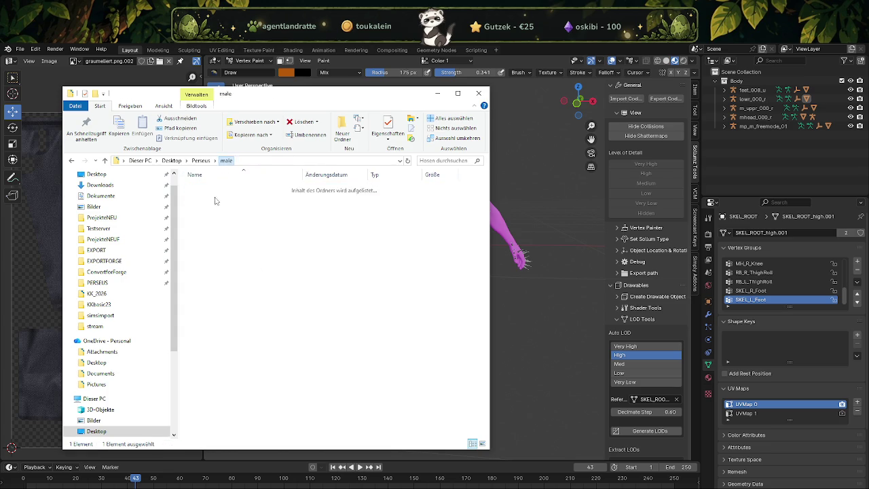
double_click(214, 198)
key(alt+Up)
double_click(212, 207)
key(alt+Up)
key(Down)
key(Return)
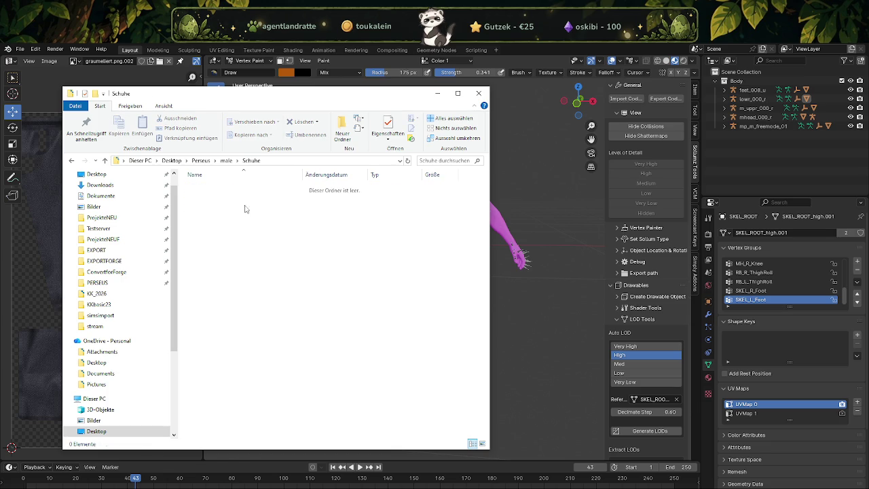
click(228, 162)
click(202, 161)
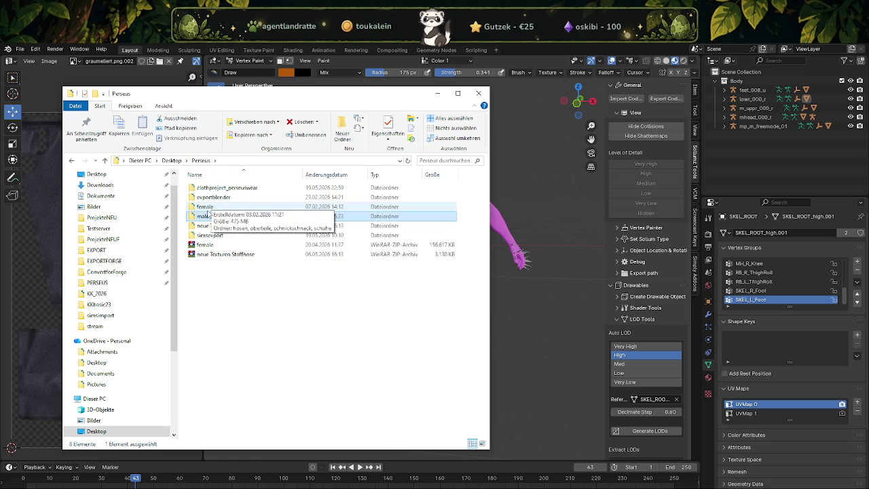
right_click(234, 214)
mouse_move(234, 384)
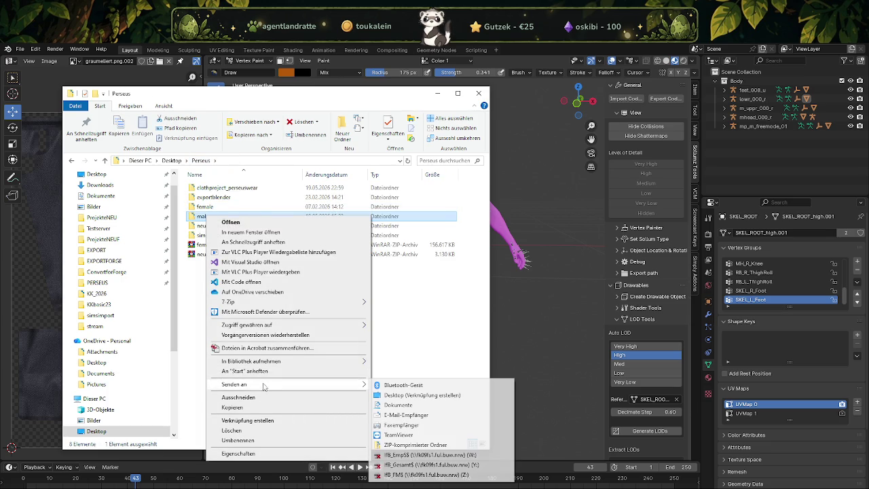
Step: Compress the male folder into a male ZIP archive and select it
click(402, 447)
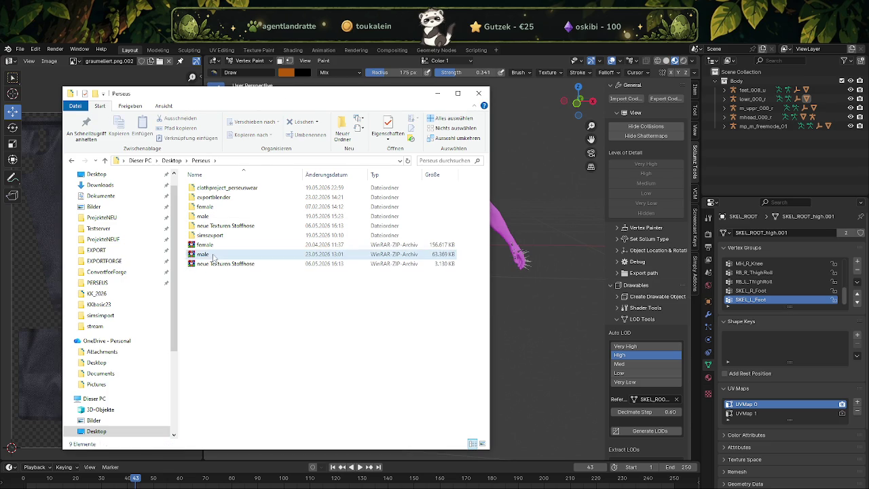
drag(213, 256, 252, 330)
click(243, 349)
click(208, 258)
click(208, 258)
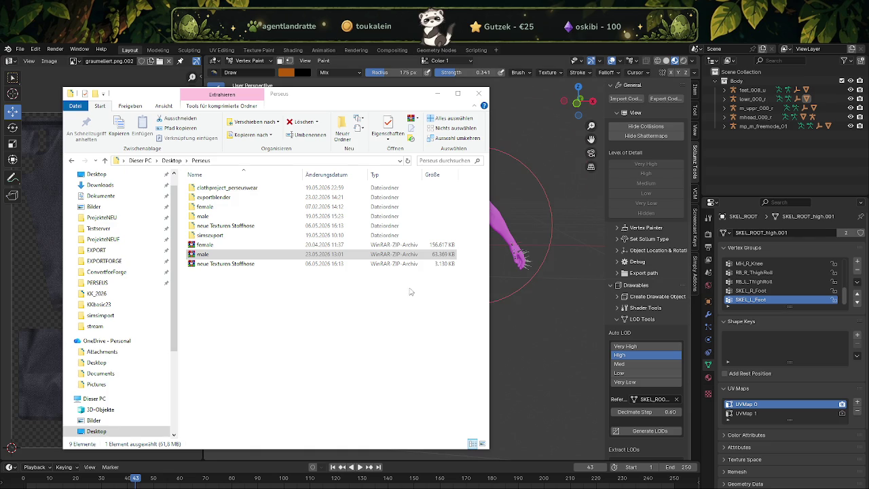
Step: Select the neue Texturen Stoffhose archive, then minimize Explorer to reveal the Blender window frames
click(237, 265)
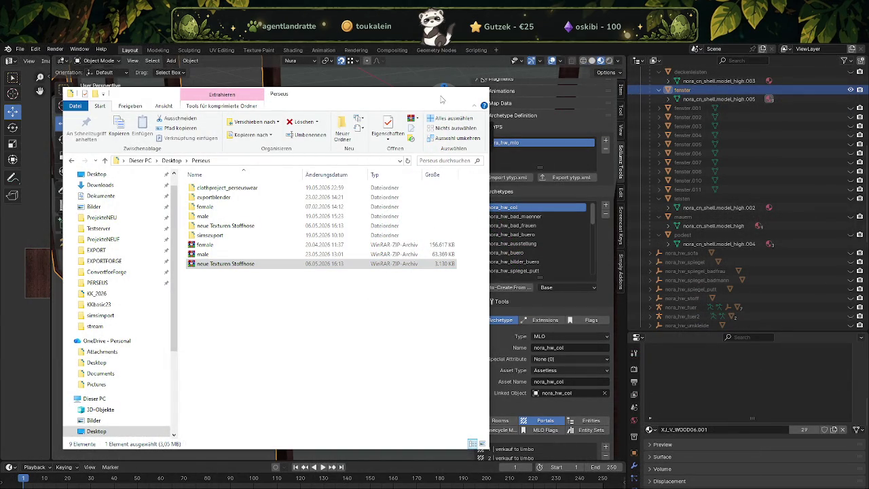
click(438, 93)
drag(395, 282, 342, 303)
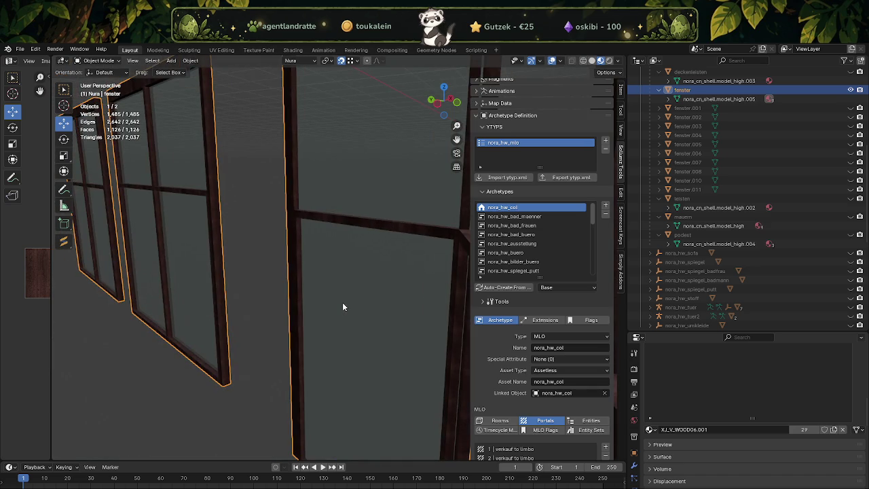
Step: Zoom toward the window frames, enter Edit Mode on fenster, and select two frame faces
drag(353, 323, 350, 162)
scroll(down, 3)
key(Tab)
click(363, 203)
click(350, 162)
Step: Add the top frame face, vertical frame faces and horizontal beam faces to the selection
drag(340, 281, 272, 285)
click(275, 161)
click(275, 161)
click(190, 224)
click(268, 306)
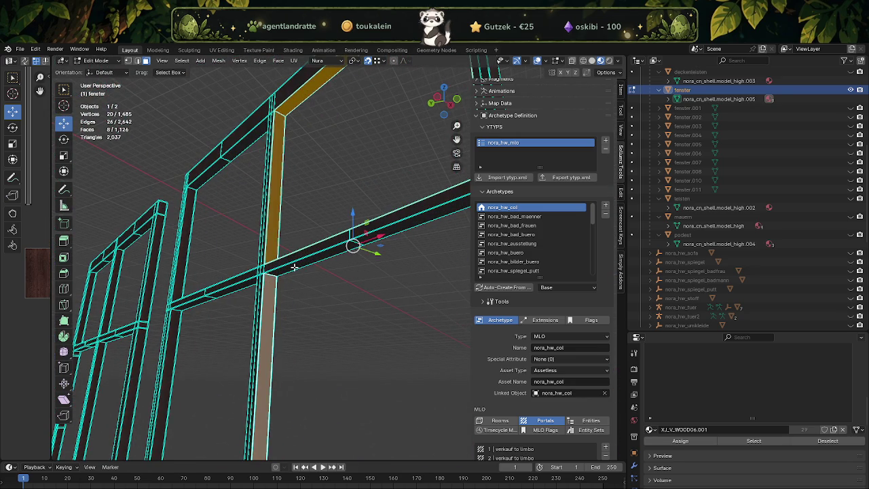
click(347, 248)
click(378, 236)
drag(378, 236, 256, 328)
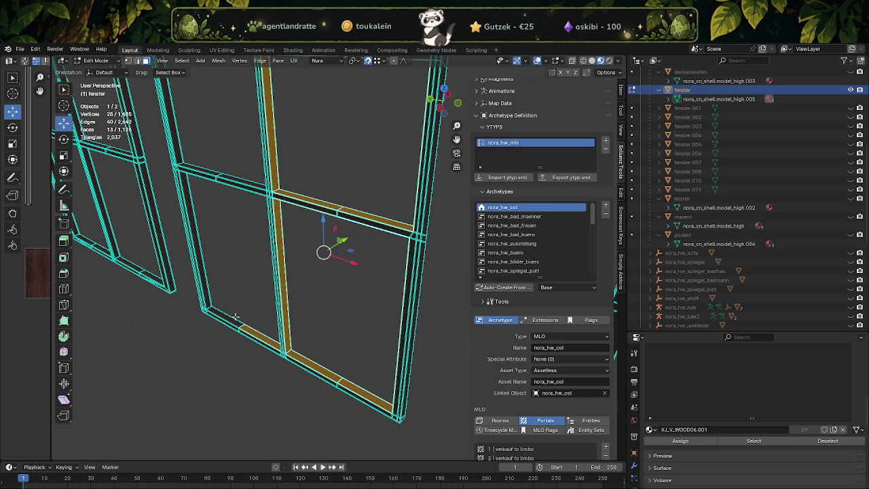
Step: Continue adding left vertical, horizontal and top beam faces while orbiting the frame
click(206, 285)
drag(206, 285, 315, 258)
click(342, 245)
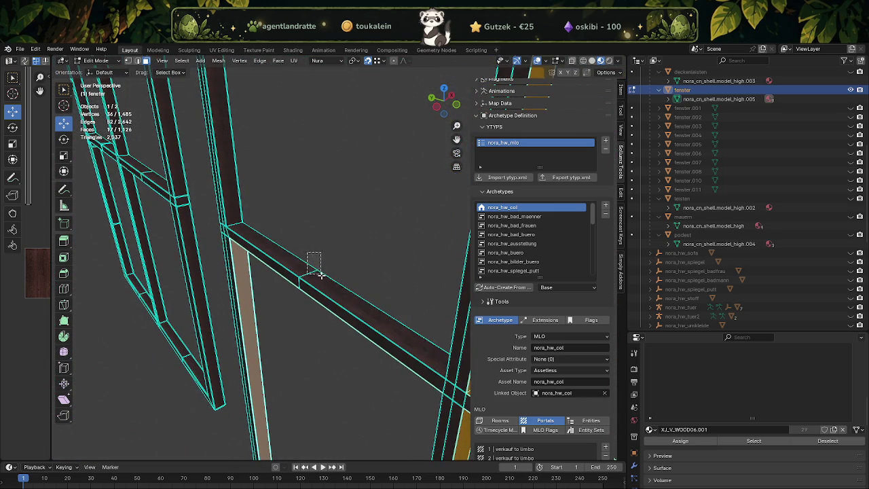
click(318, 271)
click(246, 181)
drag(317, 185, 368, 138)
drag(352, 114, 352, 114)
drag(352, 115, 365, 223)
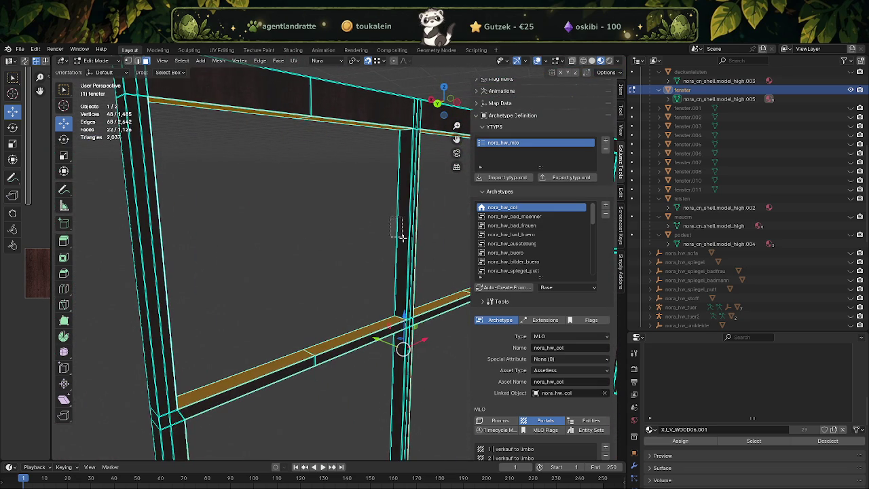
drag(400, 234, 400, 234)
drag(399, 295, 311, 243)
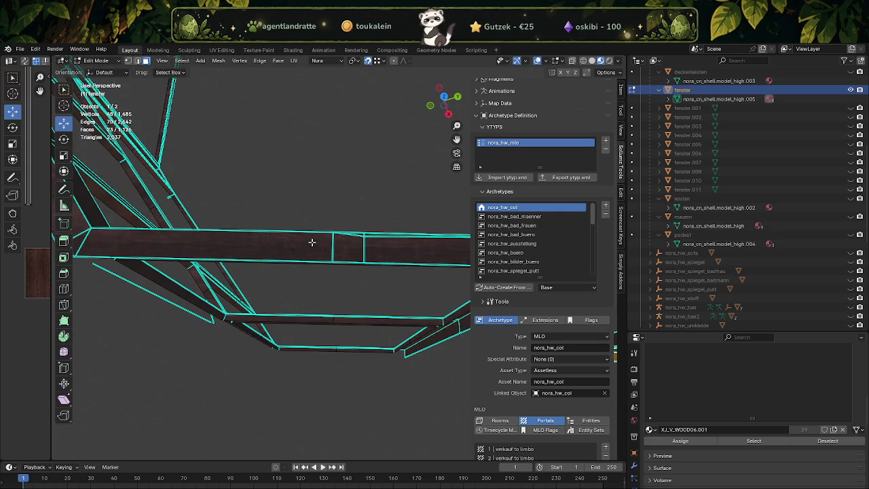
drag(380, 254, 380, 254)
drag(381, 254, 272, 247)
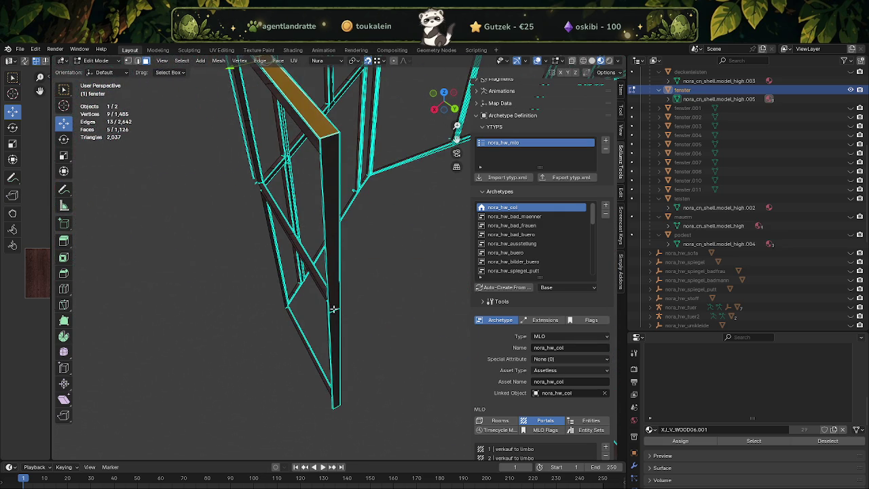
Step: Add faces of the vertical beam, diagonal beam and neighbouring beams to the selection
click(334, 309)
drag(326, 328, 323, 205)
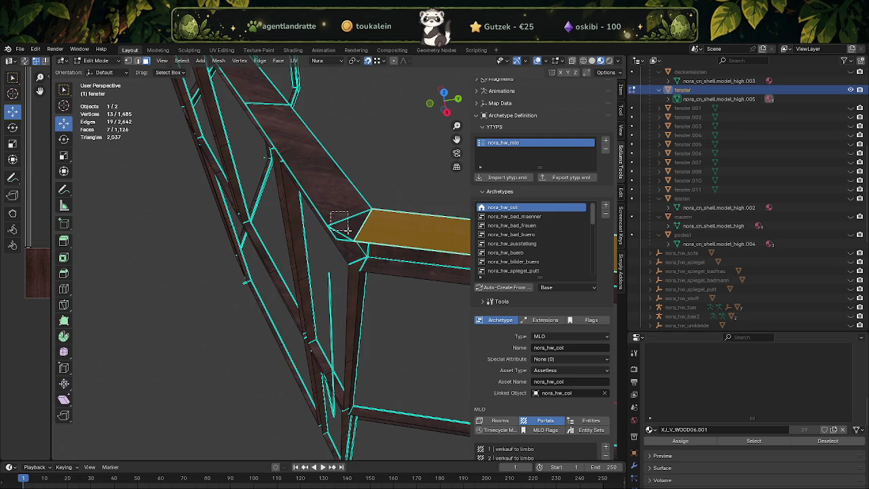
click(347, 231)
drag(349, 261, 427, 294)
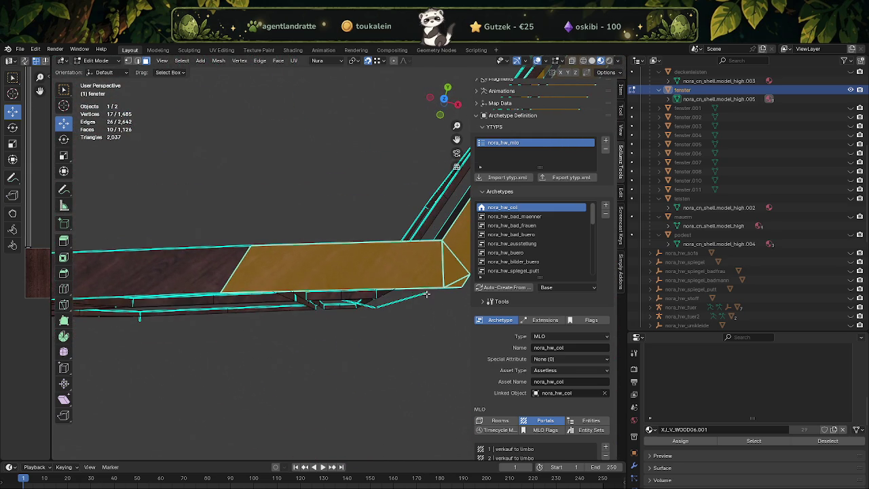
click(223, 264)
drag(194, 272, 354, 235)
click(308, 242)
click(268, 297)
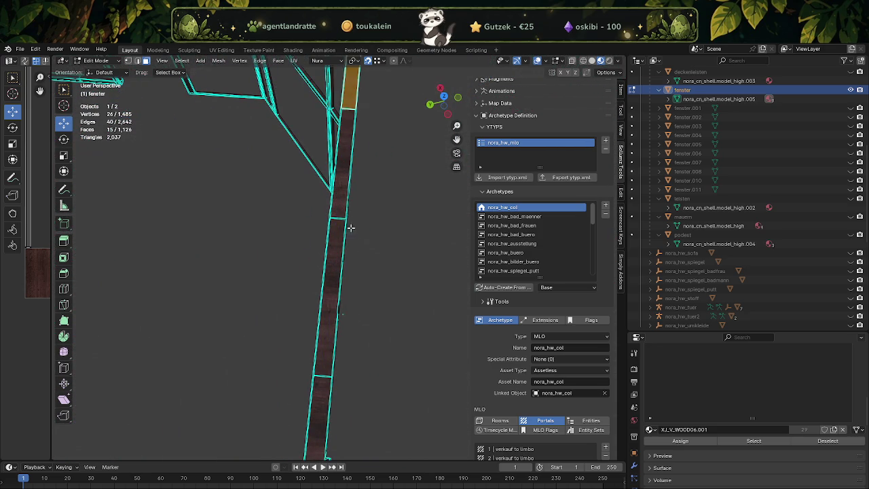
Step: Extend the selection down the vertical beam to its end face and bottom faces
click(314, 361)
click(317, 389)
drag(317, 388, 367, 385)
click(300, 311)
click(331, 348)
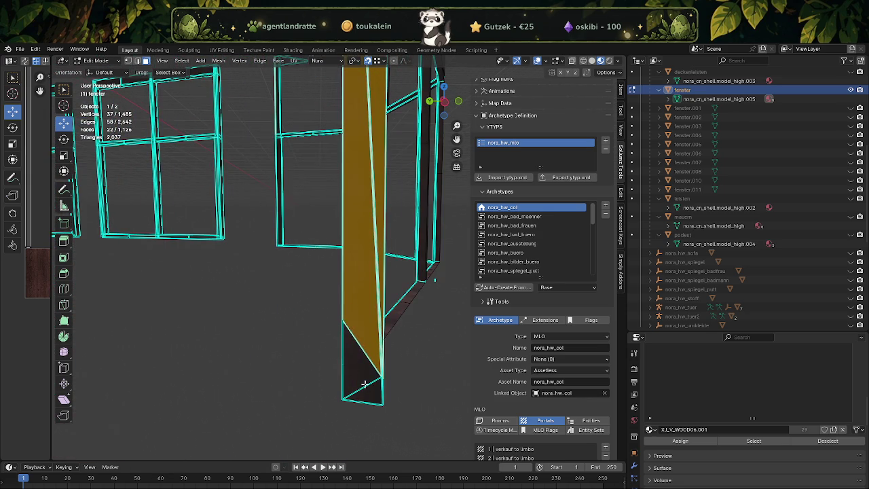
drag(359, 376, 382, 392)
drag(388, 388, 292, 411)
Step: Separate the selected faces into a new object and hide the remaining window mesh
right_click(292, 411)
mouse_move(247, 411)
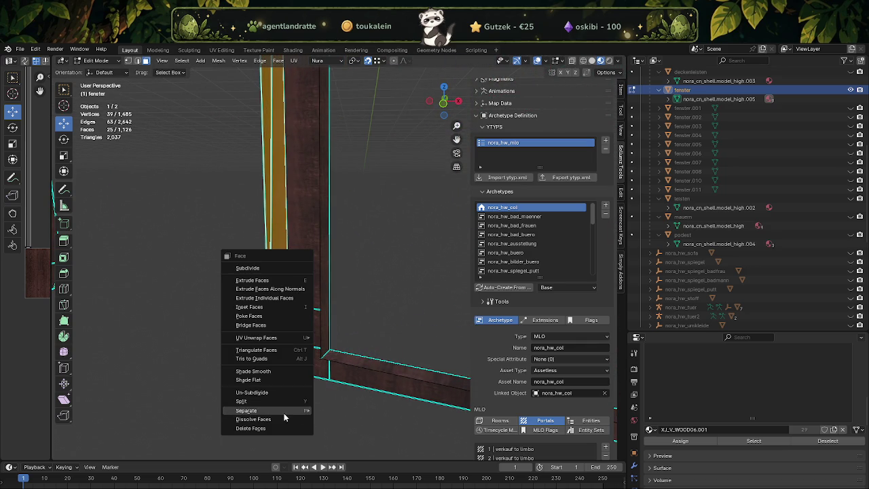
click(337, 411)
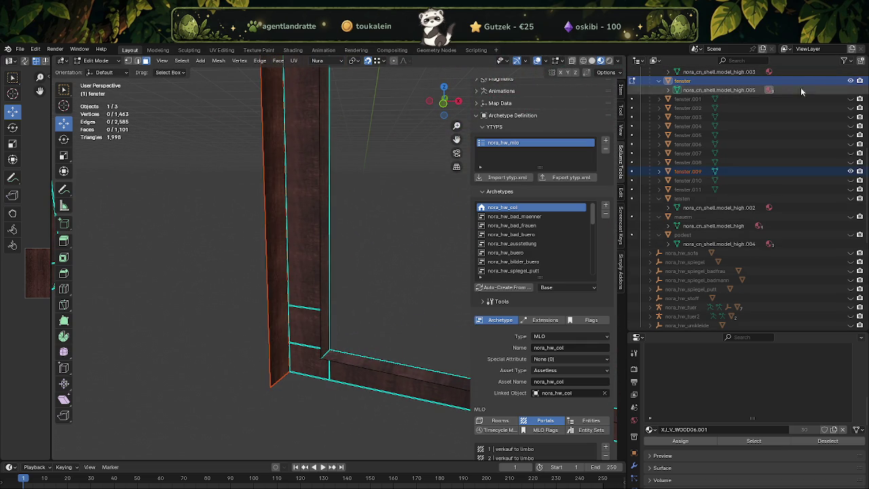
key(shift+h)
drag(437, 222, 325, 227)
Step: Edit fenster.009 on its own and box-select the faces at the beam's lower end
key(Tab)
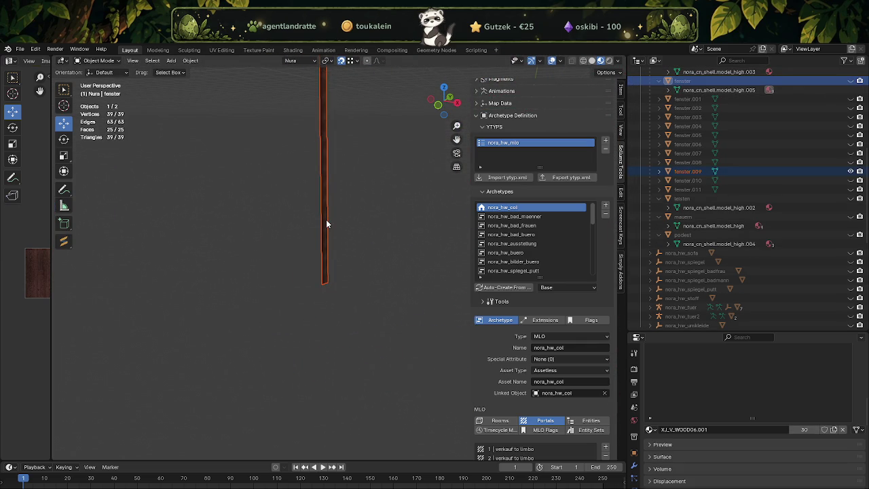
click(324, 212)
key(Tab)
drag(325, 213, 341, 262)
drag(334, 235, 400, 319)
Step: Dissolve the selected beam faces, then a second pair of faces, into single faces
key(x)
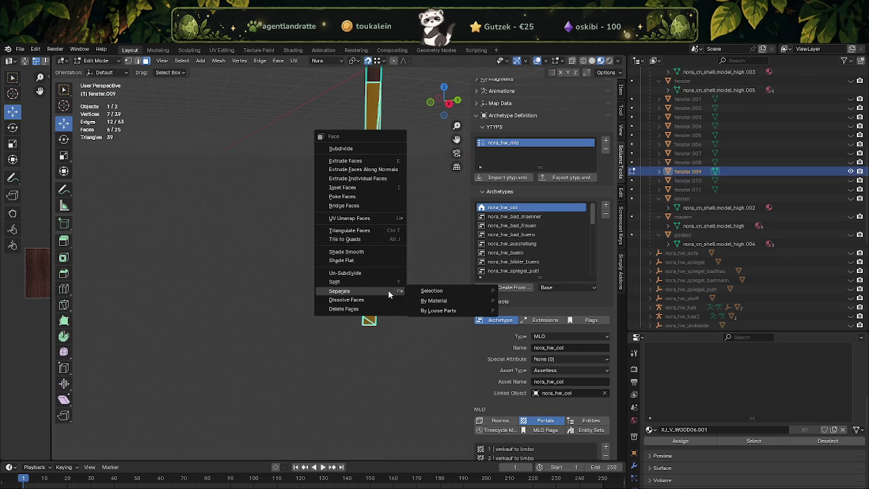
click(389, 291)
drag(388, 291, 377, 320)
click(364, 170)
key(x)
click(388, 282)
drag(388, 281, 374, 287)
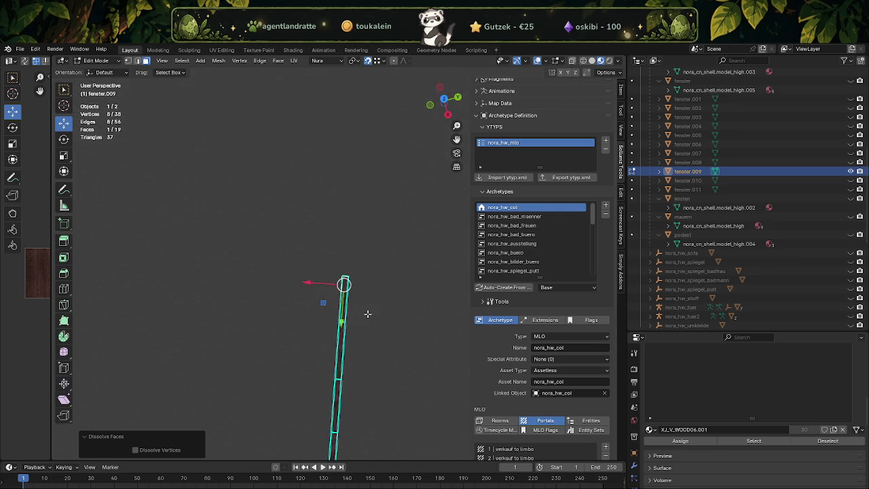
Step: Select the vertical beam section's faces and merge them into one face
drag(375, 379, 374, 320)
drag(347, 345, 349, 253)
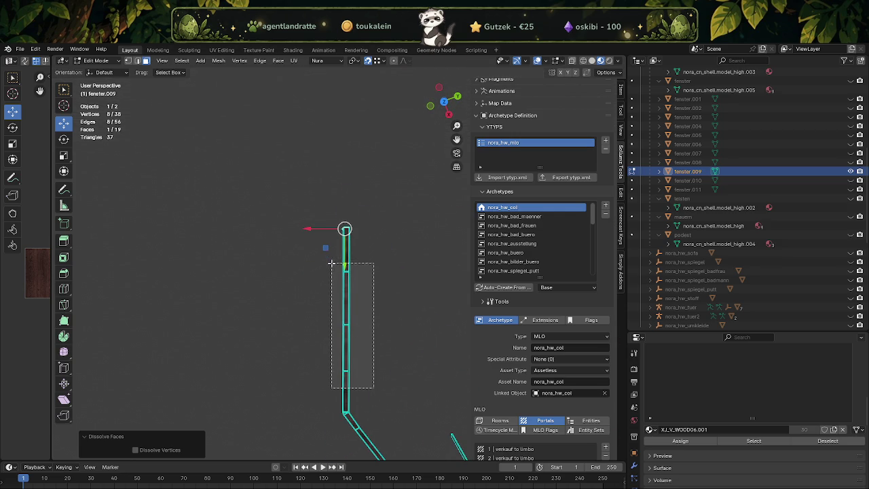
key(shift+r)
drag(350, 365, 323, 231)
scroll(up, 3)
scroll(up, 3)
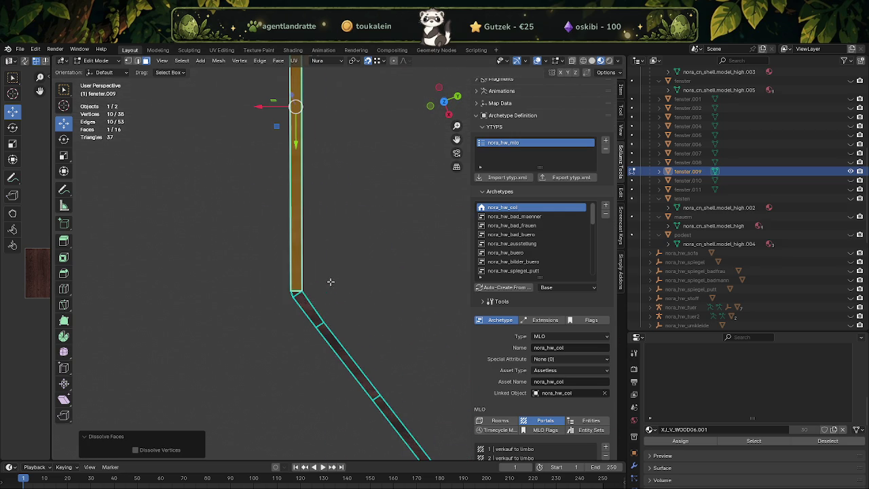
Step: Select the corner triangle and the faces running along the diagonal beam
click(296, 294)
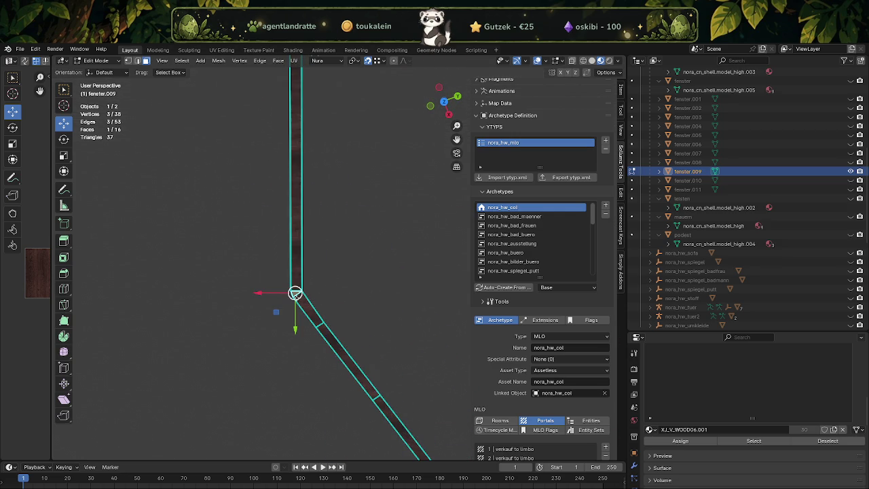
click(324, 332)
drag(368, 406, 311, 250)
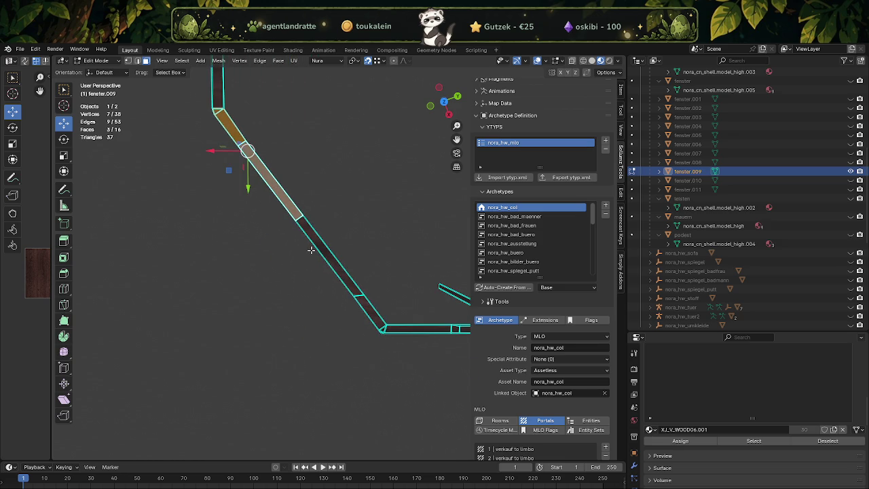
scroll(up, 3)
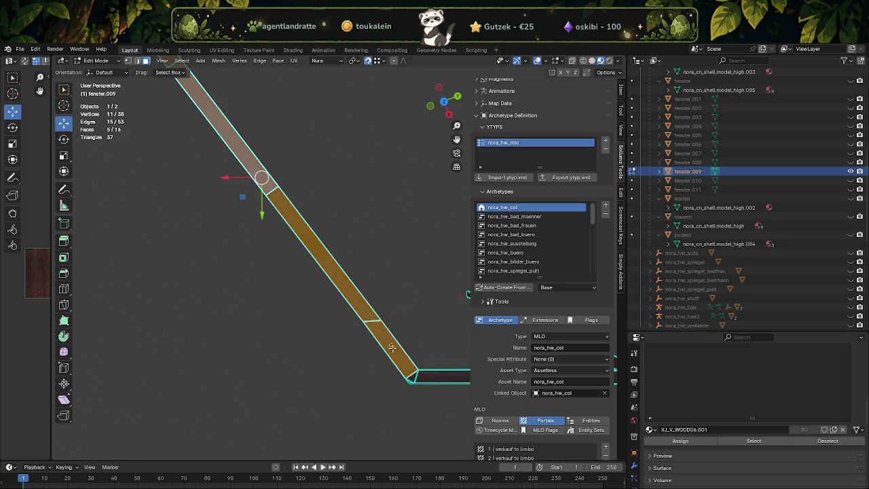
key(ctrl+KP_Add)
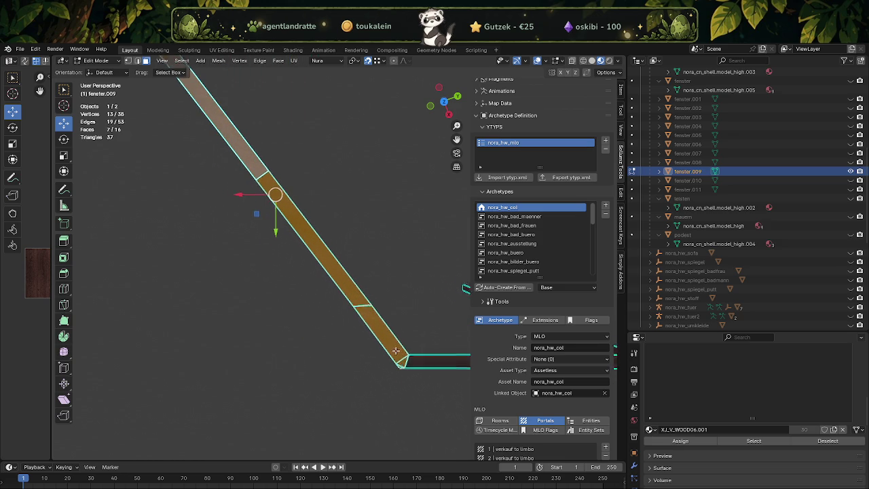
drag(407, 332, 375, 278)
Step: Dissolve the selected diagonal beam faces into one face, redoing it after an undo
key(x)
click(375, 278)
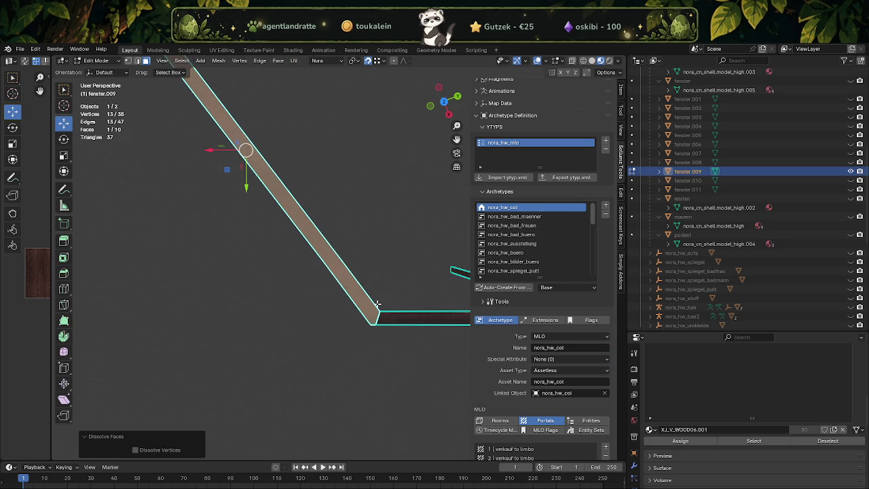
key(ctrl+z)
scroll(up, 3)
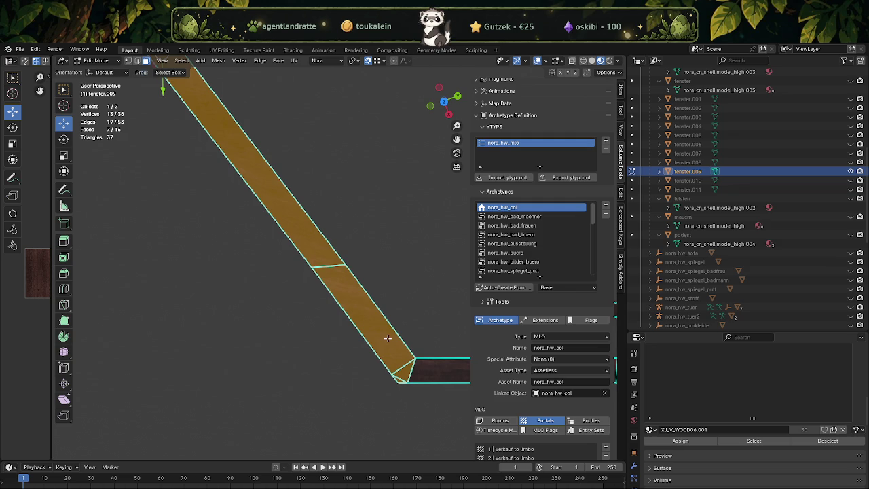
key(x)
click(387, 338)
scroll(down, 3)
Step: Dissolve the bottom strip and the right diagonal strip into single faces
drag(410, 334, 310, 320)
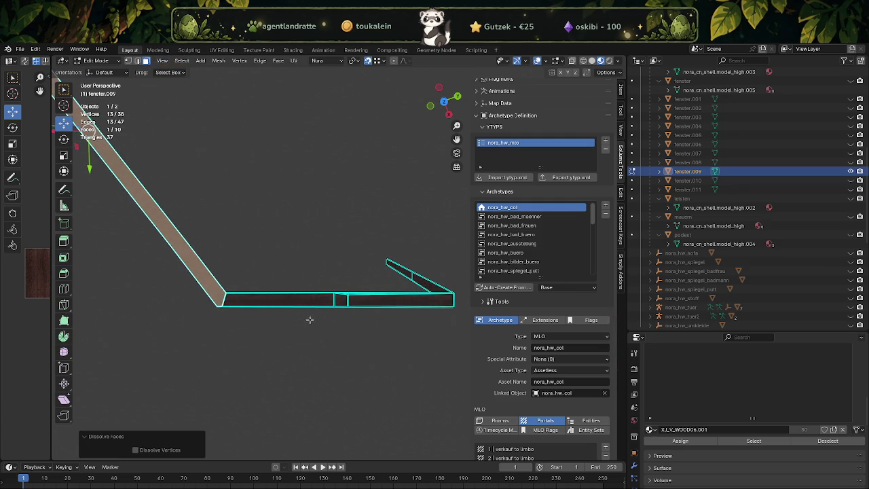
drag(317, 284, 360, 303)
key(ctrl+x)
drag(371, 278, 404, 256)
click(420, 290)
key(x)
click(422, 293)
drag(421, 294, 378, 323)
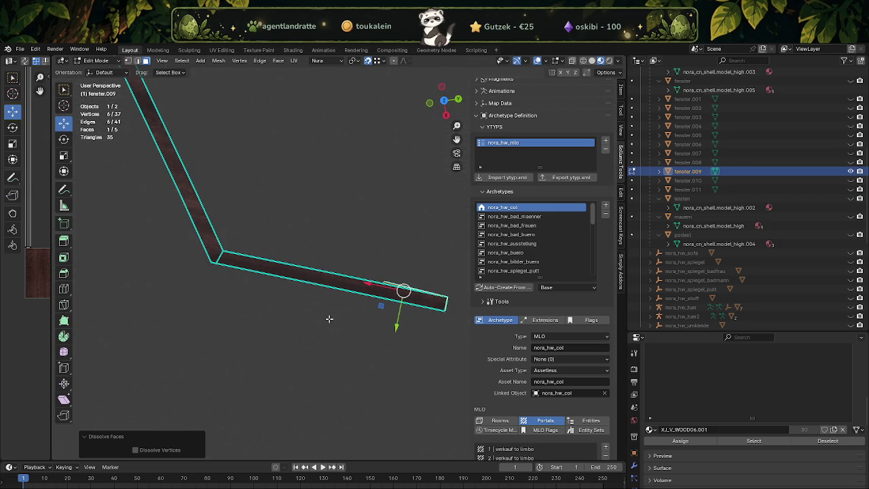
Step: Refresh the mesh and dissolve the stray vertex at the beam's bend
click(211, 250)
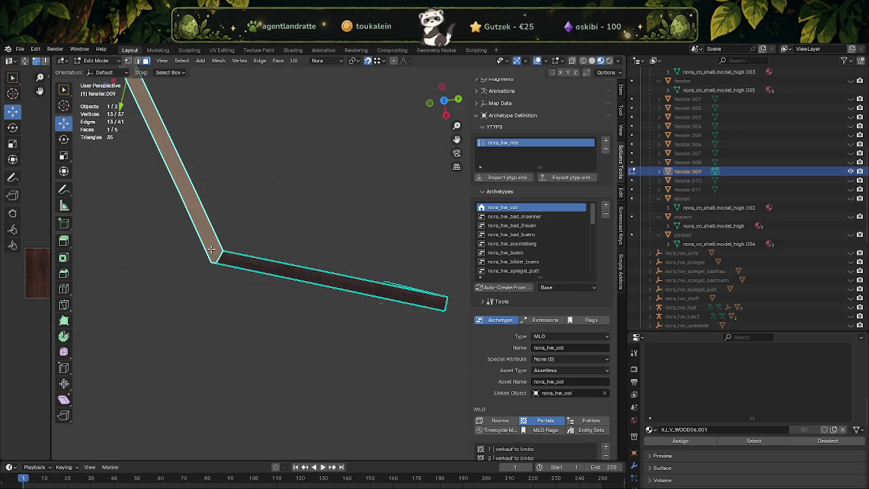
key(Tab)
key(Tab)
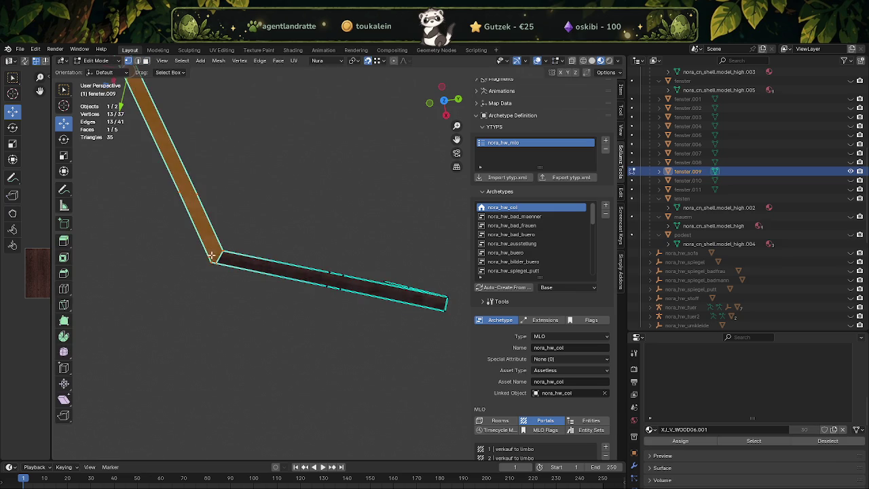
scroll(up, 3)
scroll(down, 3)
drag(327, 251, 332, 261)
click(265, 216)
right_click(271, 230)
click(269, 238)
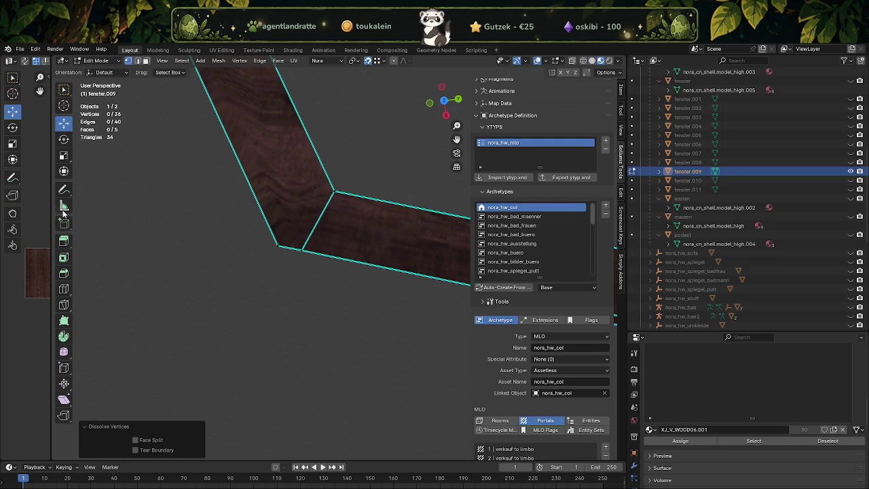
Step: Knife-cut a new edge from the corner vertex to the lower vertex
click(64, 306)
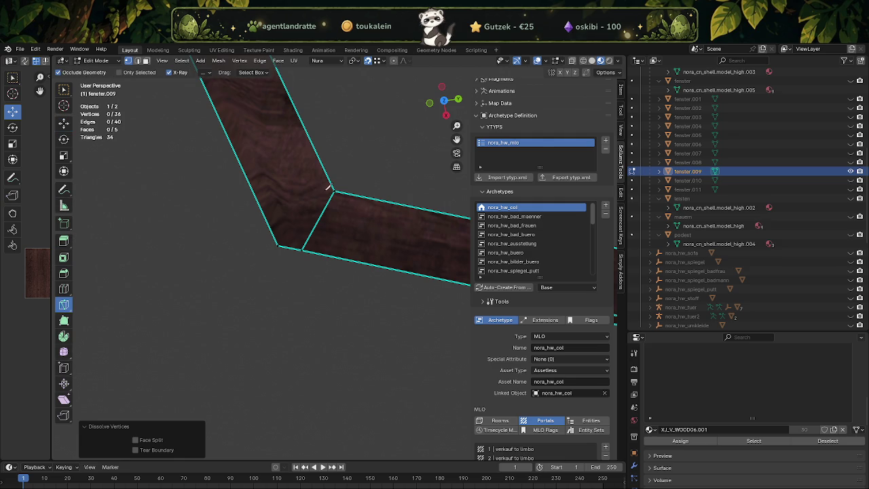
click(334, 192)
click(279, 244)
key(Return)
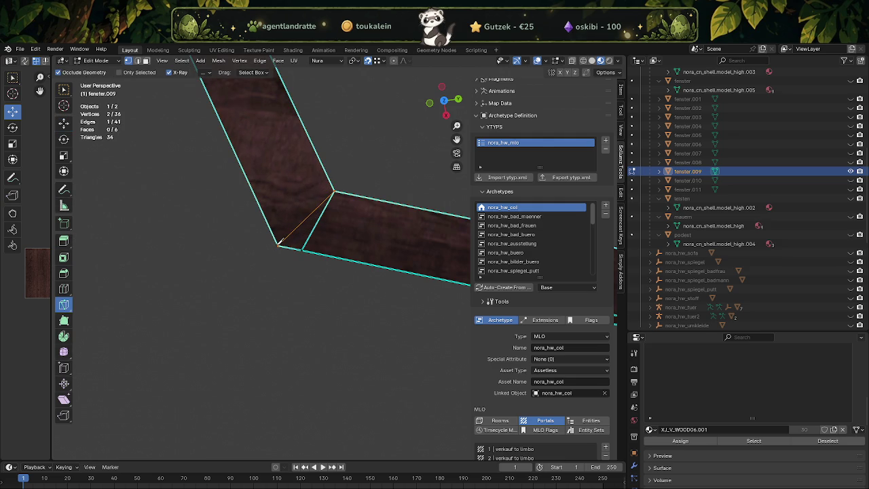
click(63, 123)
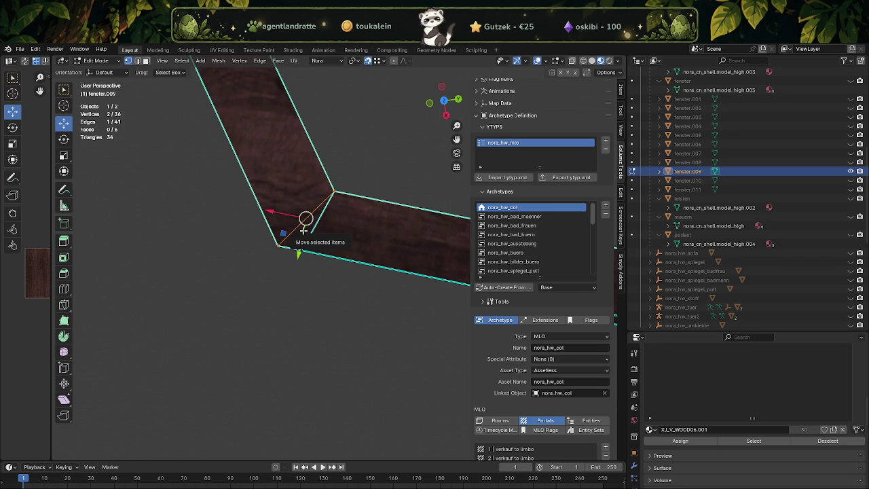
Step: Dissolve the two faces at the bend into one face
key(3)
click(302, 231)
click(335, 232)
key(ctrl+f)
key(d)
Step: Dissolve the leftover vertex at the bend, leaving 16 vertices and 14 triangles
key(1)
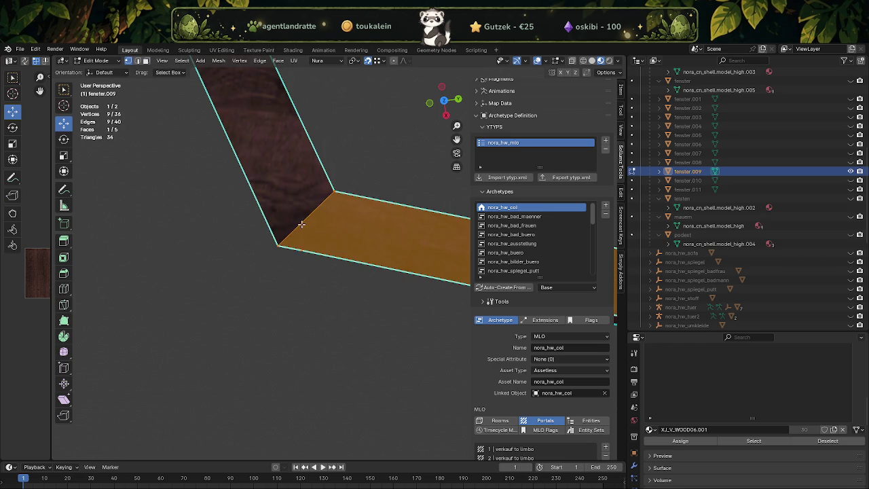
click(300, 245)
key(ctrl+v)
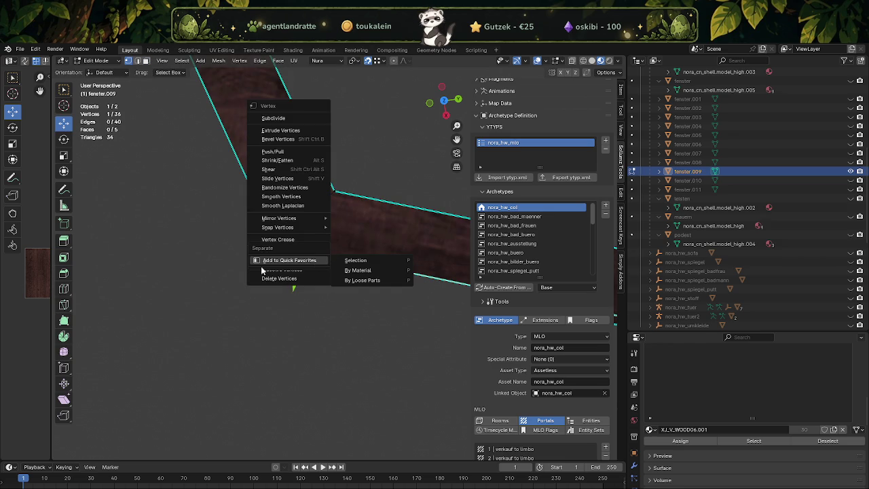
key(Escape)
key(ctrl+v)
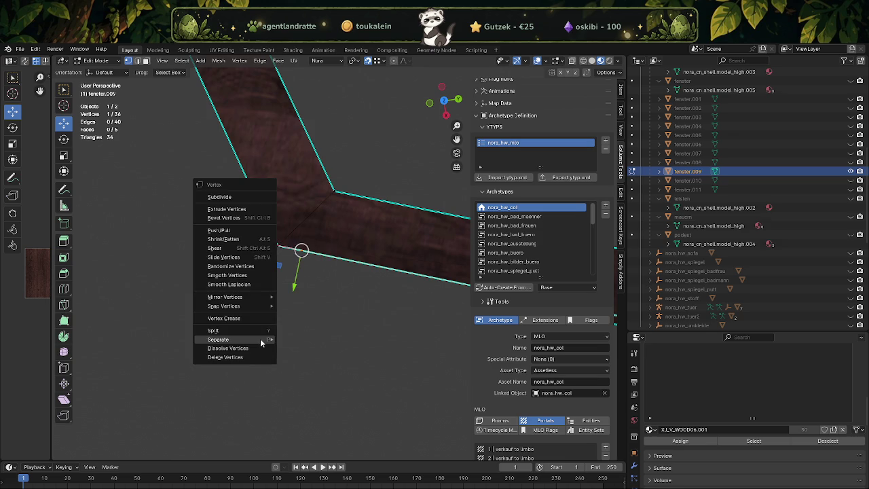
click(228, 348)
Step: Box-select and dissolve two batches of redundant vertices along the beam, starting with four
drag(330, 314, 246, 242)
drag(226, 178, 272, 246)
key(x)
click(283, 251)
drag(283, 251, 341, 179)
drag(342, 178, 394, 305)
key(x)
click(403, 312)
Step: Box-select several more pairs of redundant vertices and dissolve them
drag(403, 320, 256, 318)
key(a)
click(256, 317)
drag(257, 253, 303, 296)
drag(303, 296, 332, 306)
drag(261, 252, 288, 290)
drag(288, 291, 264, 281)
drag(263, 281, 305, 326)
drag(305, 326, 283, 352)
drag(272, 345, 261, 326)
key(x)
click(297, 322)
Step: Dissolve the remaining redundant vertices on the beam
drag(296, 307, 377, 296)
drag(183, 207, 341, 268)
drag(312, 279, 238, 208)
key(x)
click(276, 299)
Step: Select the extra vertices on the post and apply a vertex context-menu operation
drag(239, 208, 275, 268)
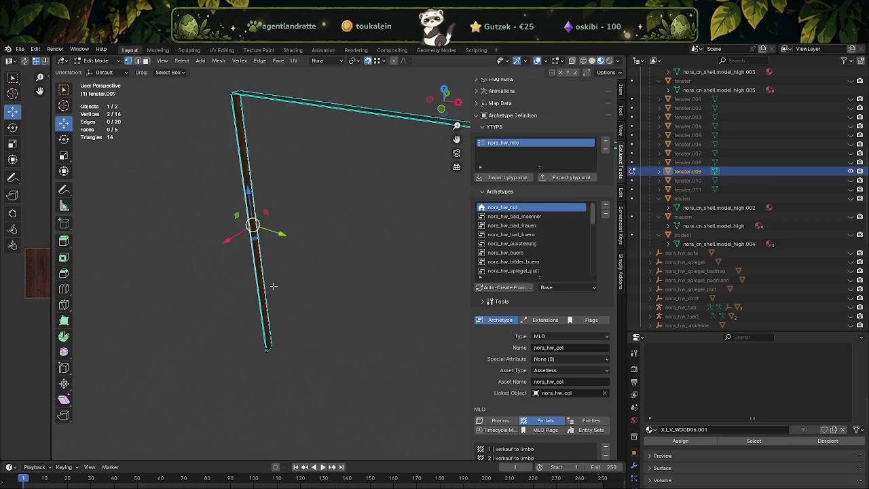
drag(274, 268, 273, 309)
drag(238, 346, 239, 386)
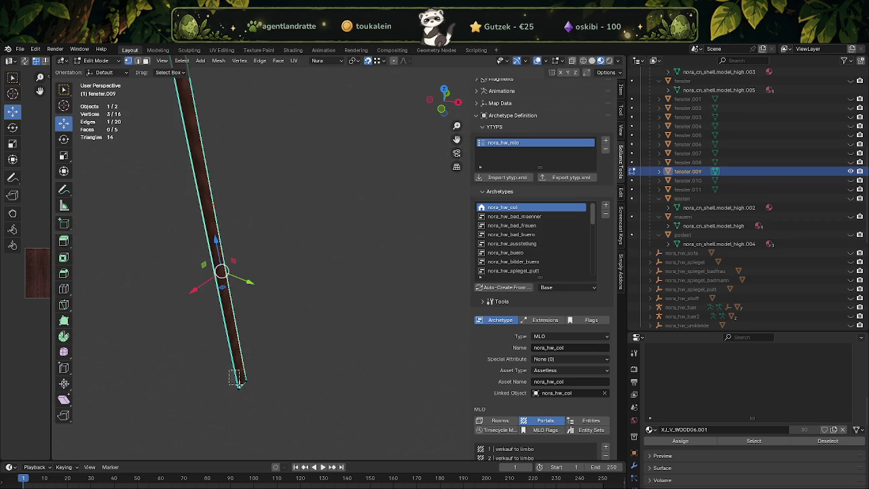
right_click(238, 384)
click(279, 355)
Step: Subdivide the whole frame once, giving 33 vertices, 52 edges and 20 faces
key(a)
drag(275, 353, 355, 307)
right_click(349, 311)
click(347, 311)
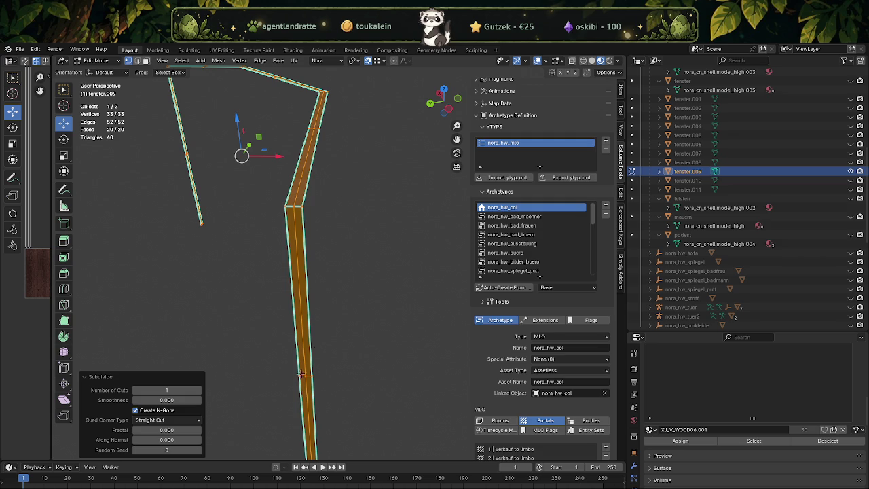
Step: Select the lower and upper wooden strip faces of fenster.009
drag(325, 375, 312, 333)
click(309, 340)
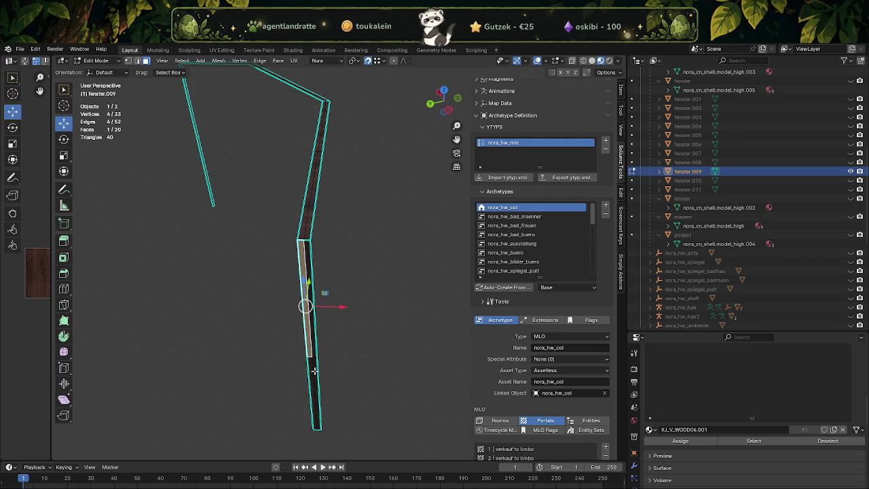
click(305, 292)
click(303, 221)
drag(302, 221, 351, 275)
click(345, 193)
drag(254, 172, 225, 284)
Step: Add the remaining frame, lower vertical and pillar faces to the selection
click(362, 263)
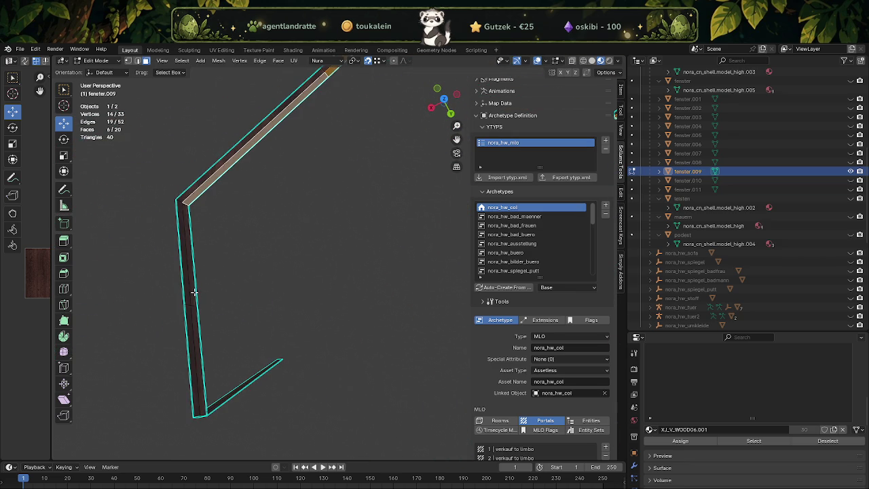
click(196, 309)
click(198, 316)
drag(201, 325, 187, 286)
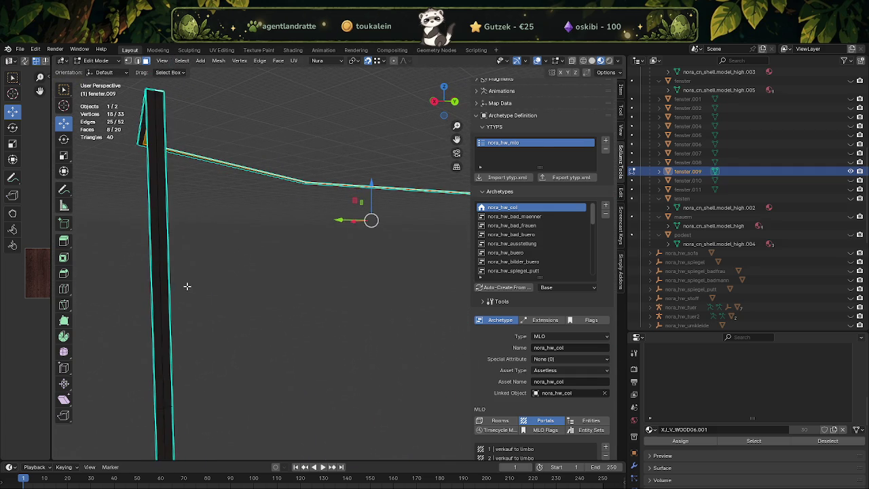
click(164, 294)
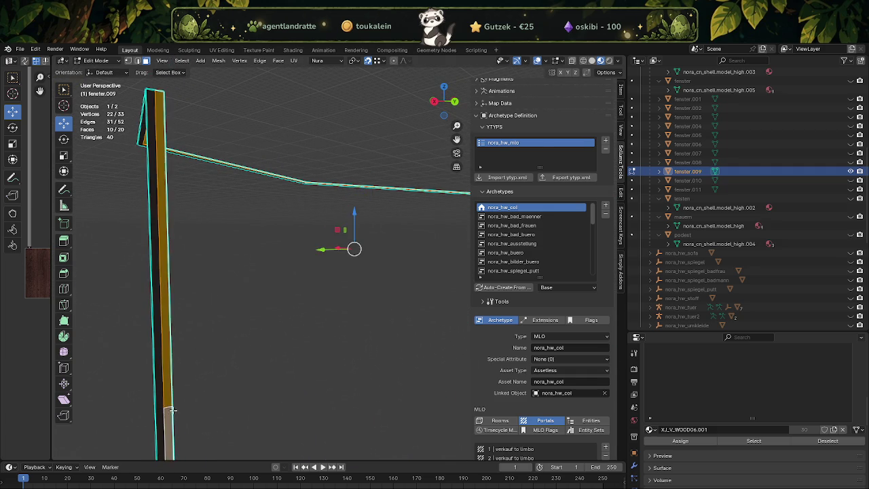
scroll(down, 3)
drag(316, 323, 335, 328)
scroll(up, 3)
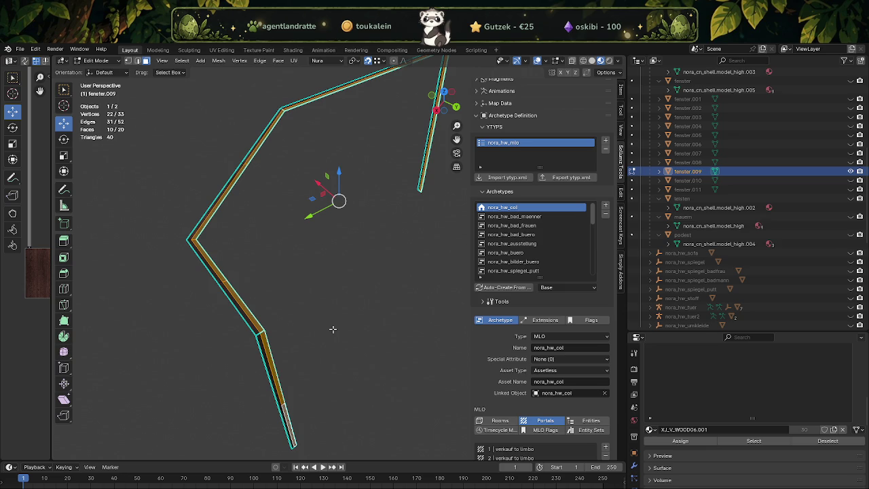
Step: Separate the selected strip faces into a new object and return to Object Mode
key(ctrl+f)
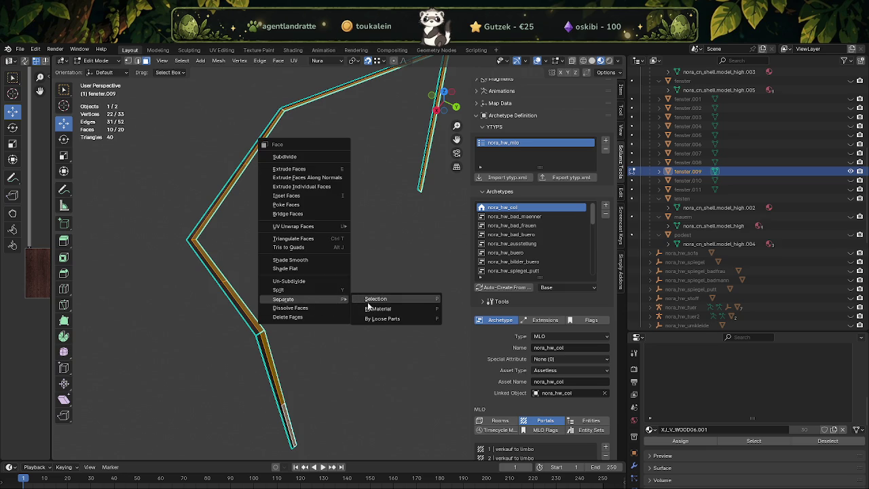
click(366, 304)
key(Tab)
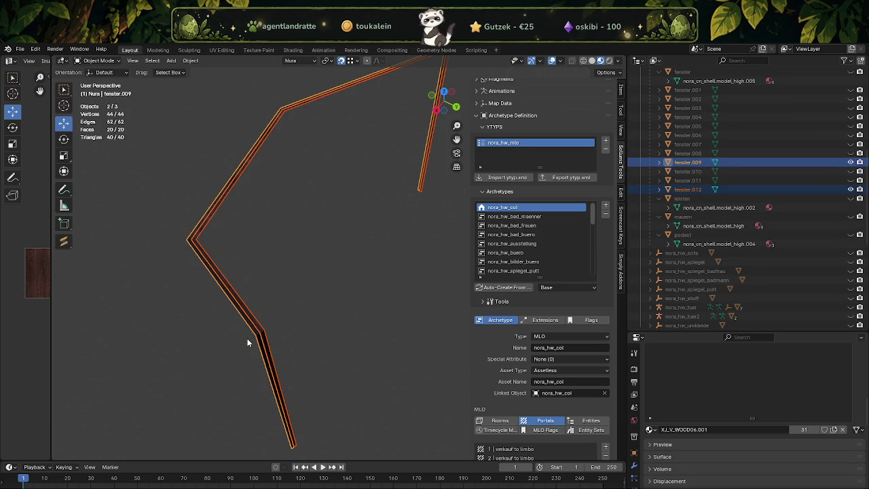
Step: Unhide fenster and join fenster.012 into it, reaching 1,485 vertices
click(256, 333)
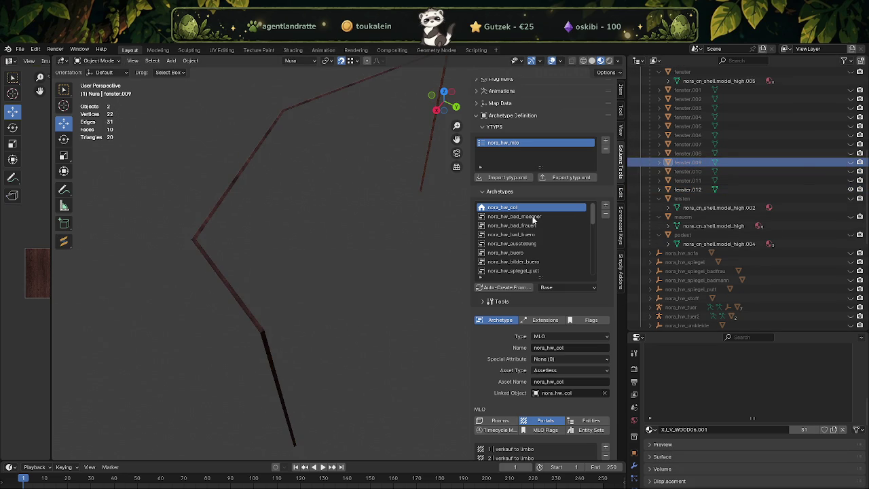
click(248, 313)
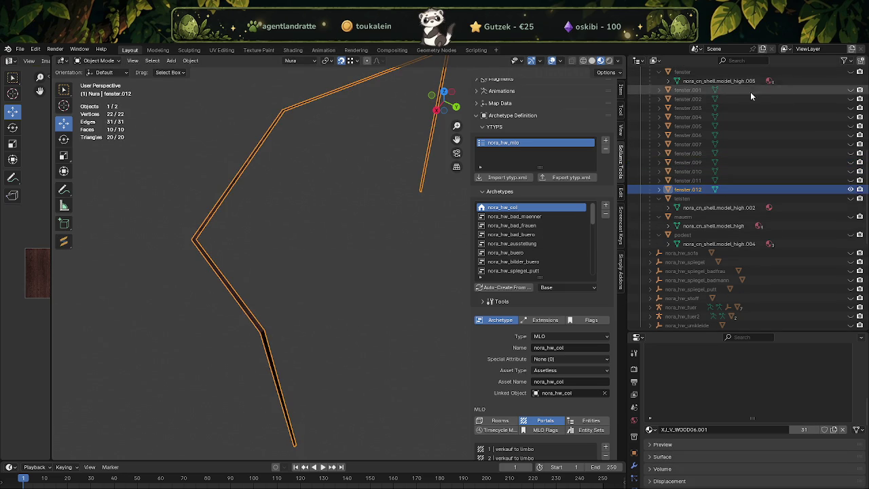
click(851, 72)
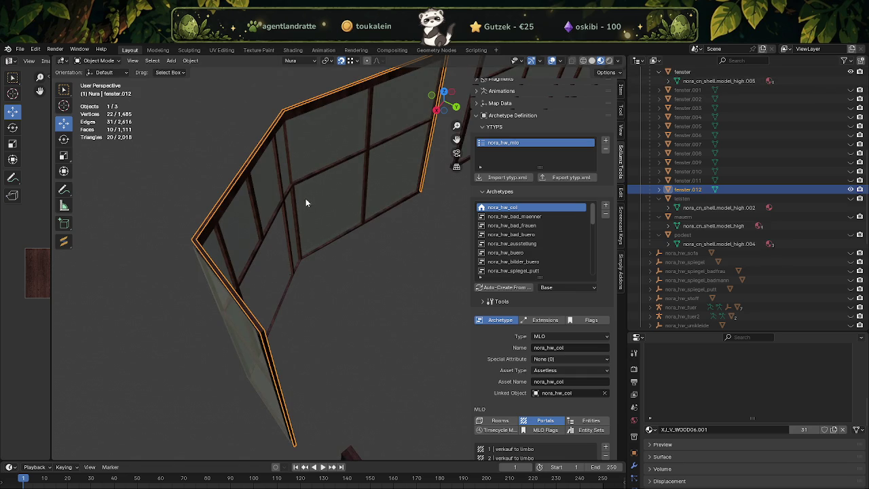
click(280, 202)
right_click(325, 262)
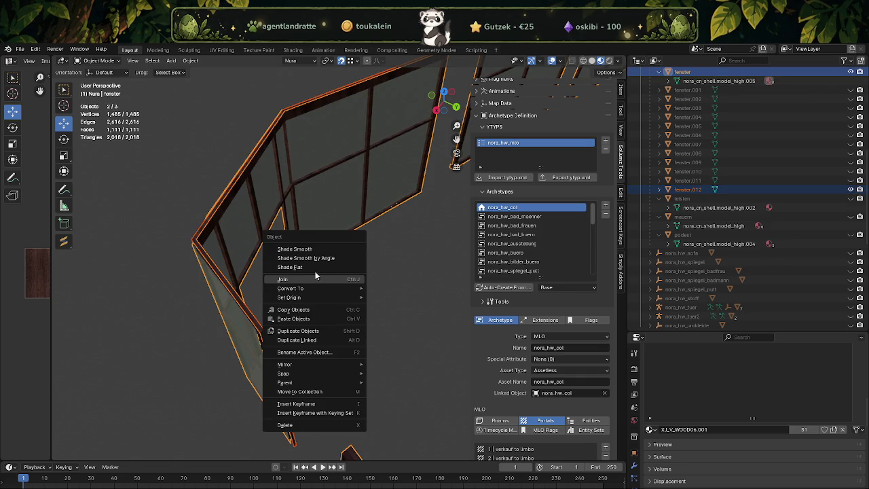
click(305, 279)
drag(305, 279, 320, 327)
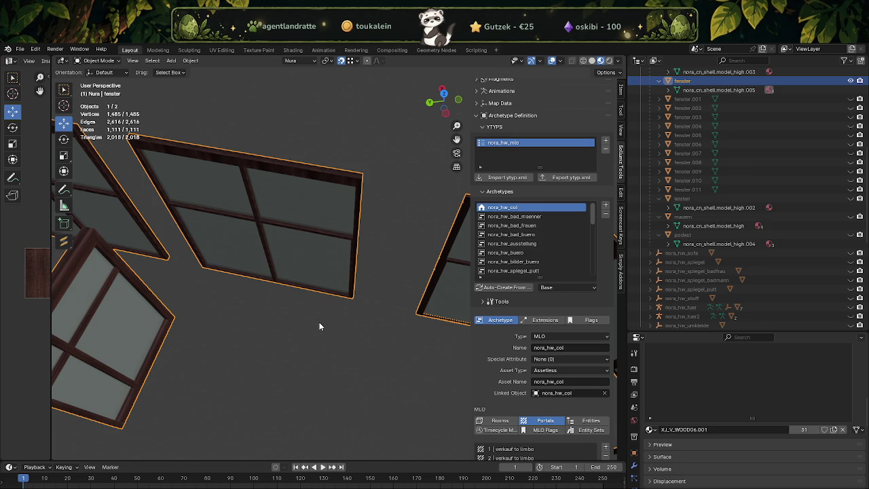
scroll(up, 3)
Step: Enter Edit Mode on fenster and select the face strip along the frame bar
drag(315, 335, 295, 302)
key(Tab)
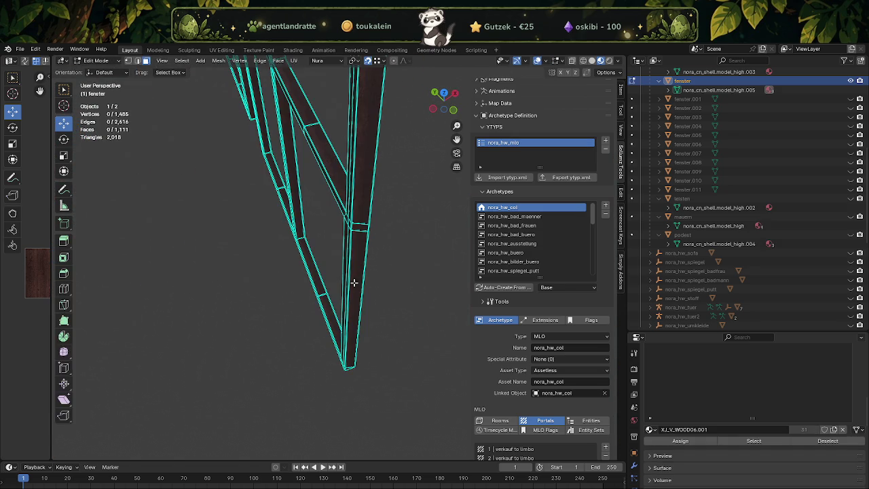
click(356, 213)
drag(356, 213, 329, 213)
click(345, 207)
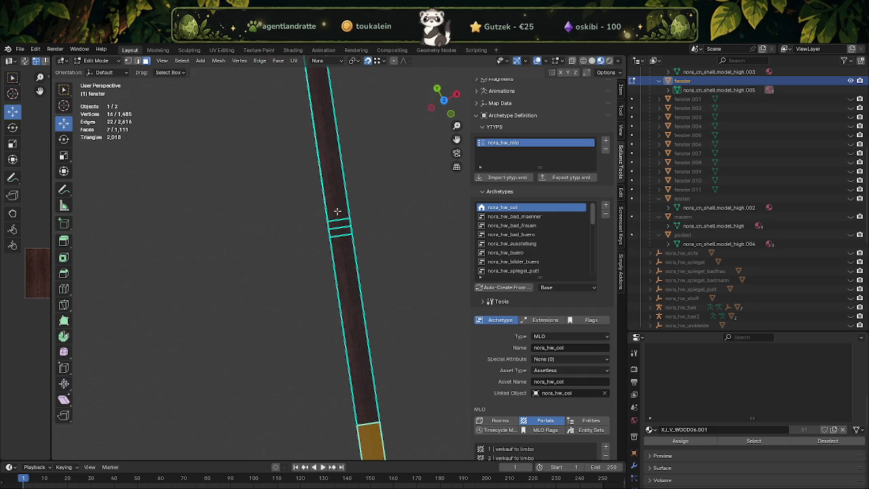
drag(334, 306, 329, 272)
click(379, 201)
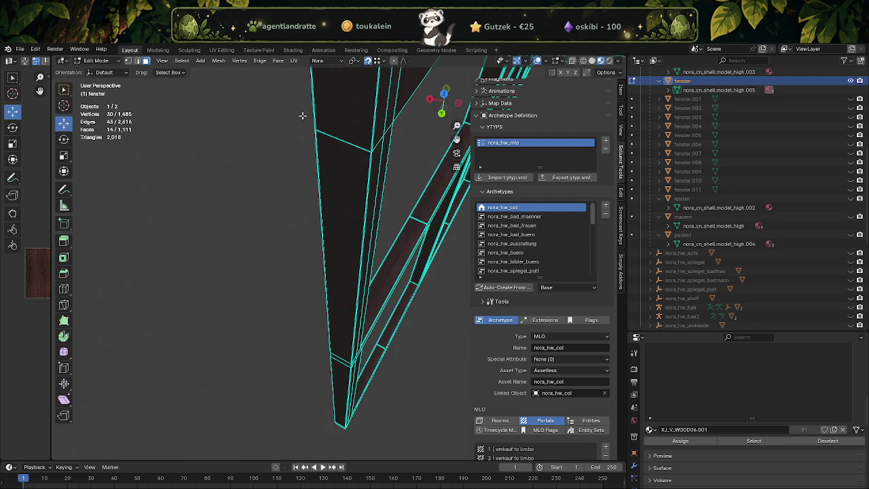
drag(300, 114, 314, 344)
click(327, 366)
drag(332, 417, 333, 392)
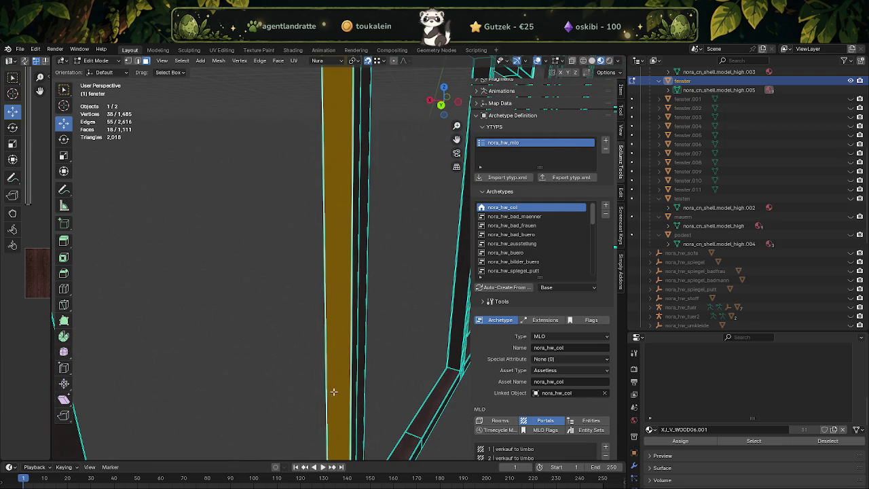
scroll(down, 3)
scroll(down, 3)
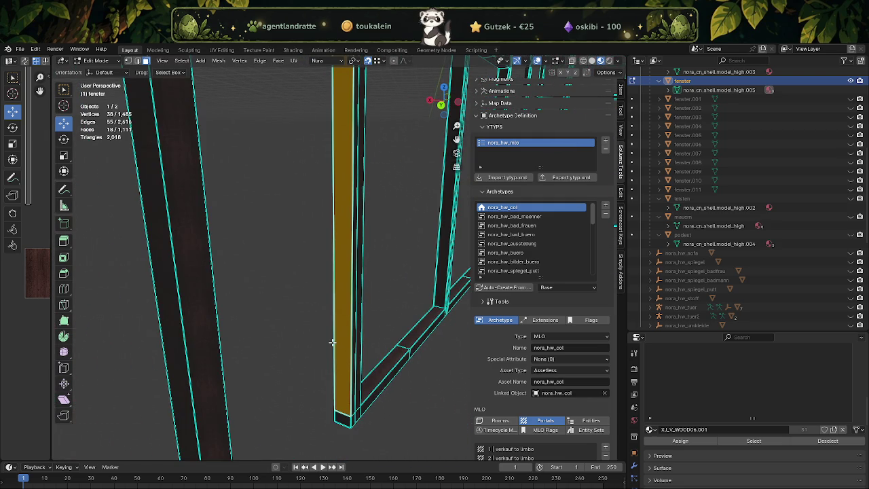
drag(333, 343, 326, 329)
Step: Add the lower and vertical beam faces, bringing the selection to 35 frame faces
click(341, 373)
drag(341, 373, 361, 330)
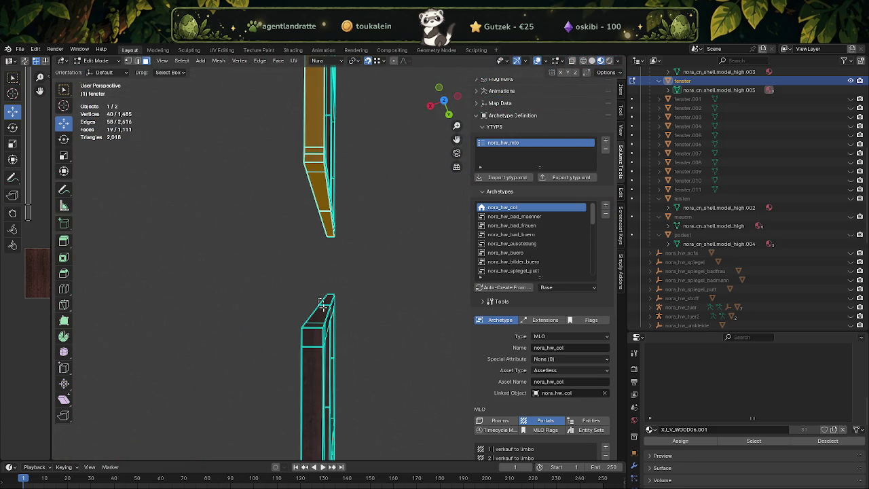
click(324, 306)
click(310, 351)
drag(310, 351, 282, 273)
click(282, 272)
click(299, 338)
drag(298, 338, 318, 236)
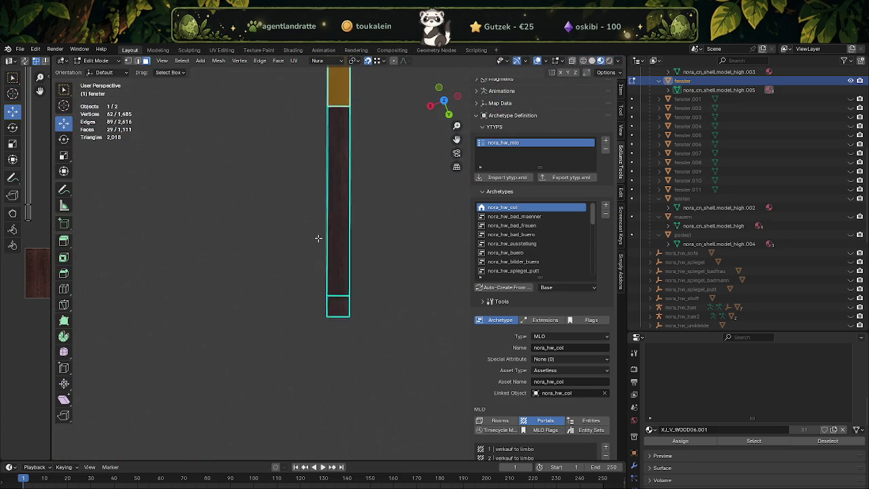
drag(311, 273, 334, 342)
drag(333, 342, 320, 251)
drag(335, 186, 330, 273)
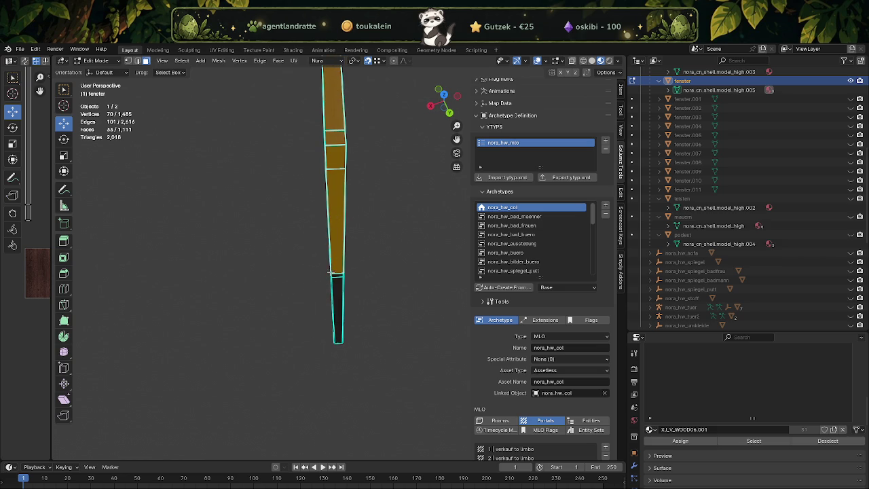
click(336, 281)
drag(336, 286, 402, 339)
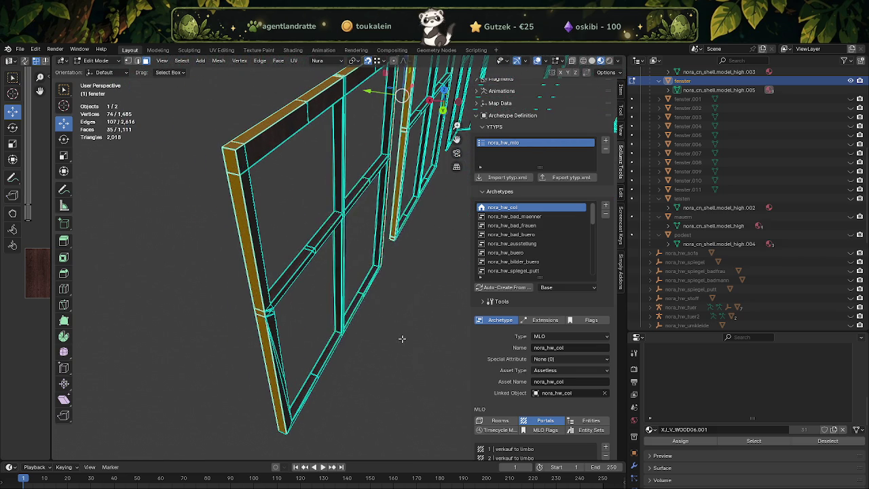
Step: Separate the selected frame faces into new object fenster.012 and return to Object Mode
right_click(391, 343)
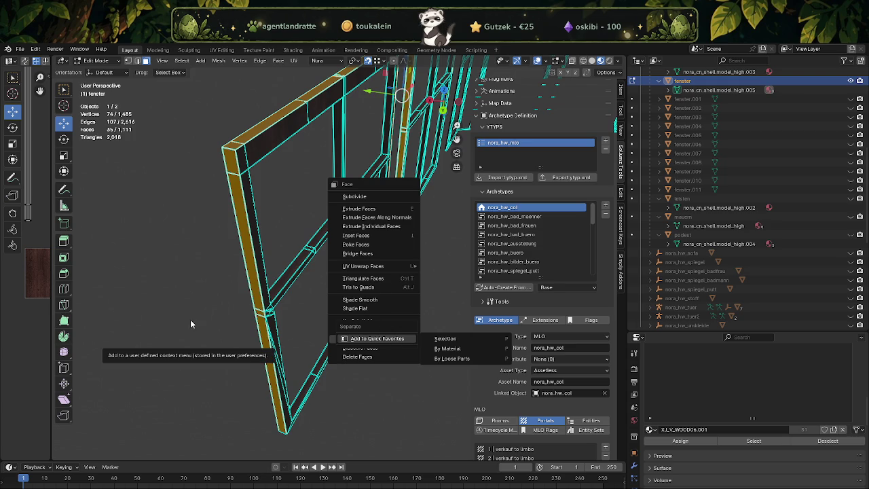
key(Escape)
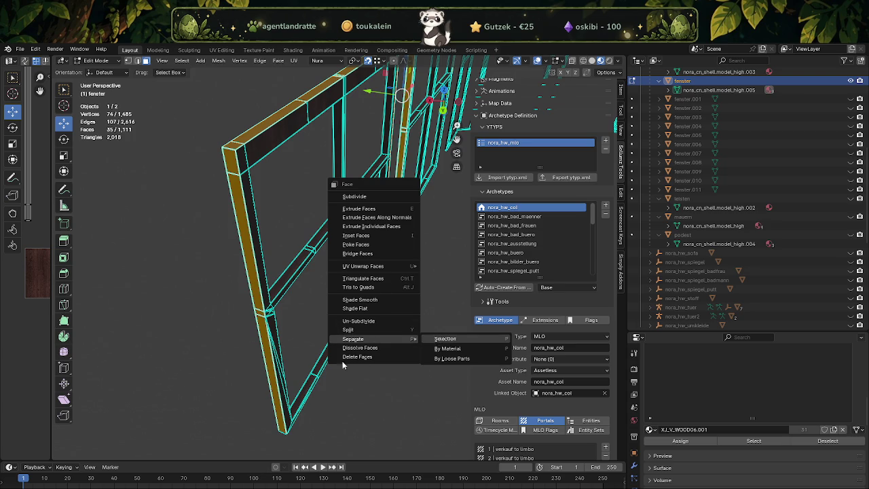
key(Return)
key(Tab)
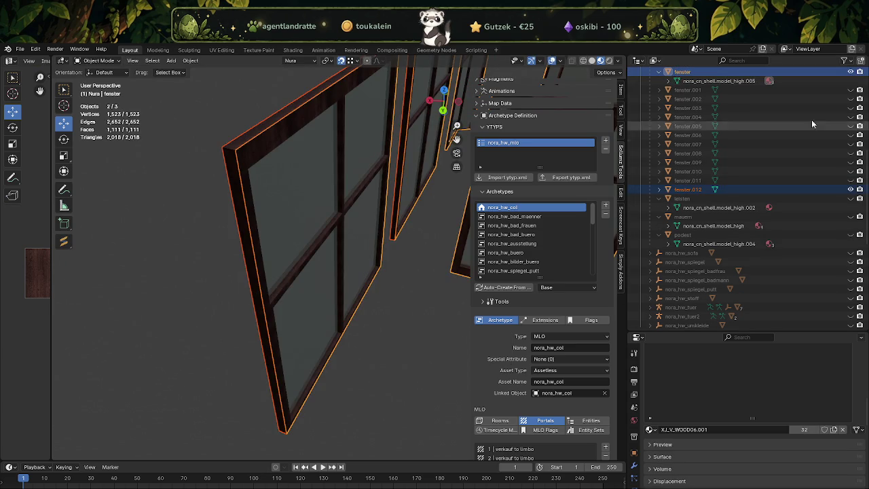
Step: Hide fenster in the Outliner so only the fenster.012 frame beams stay visible
scroll(up, 3)
click(851, 89)
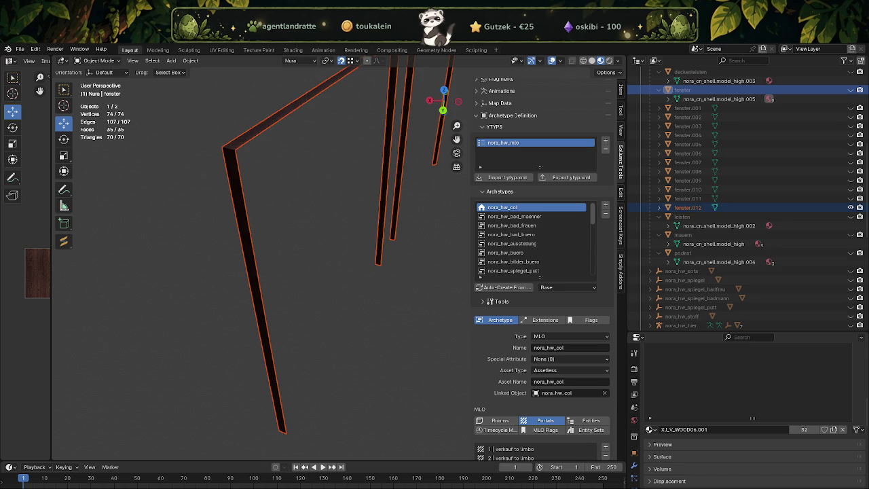
drag(198, 275, 261, 264)
Step: Edit fenster.012 and dissolve the lower beam segment's faces into one
click(316, 240)
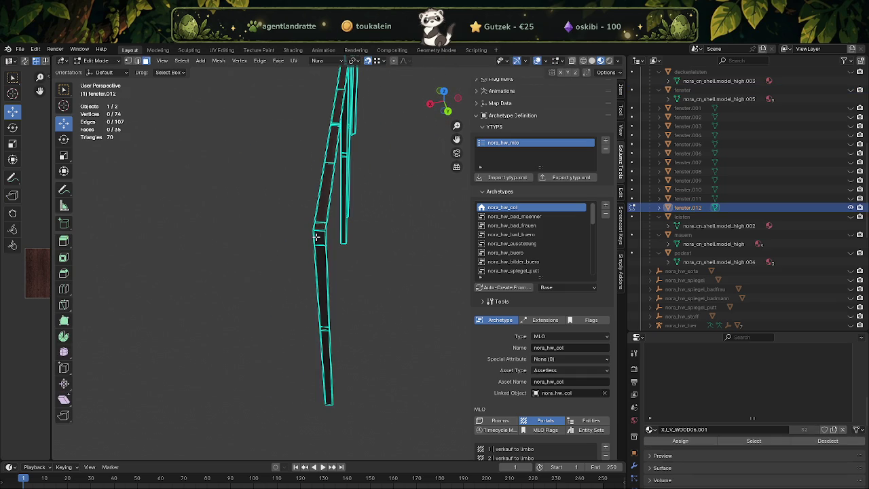
key(Tab)
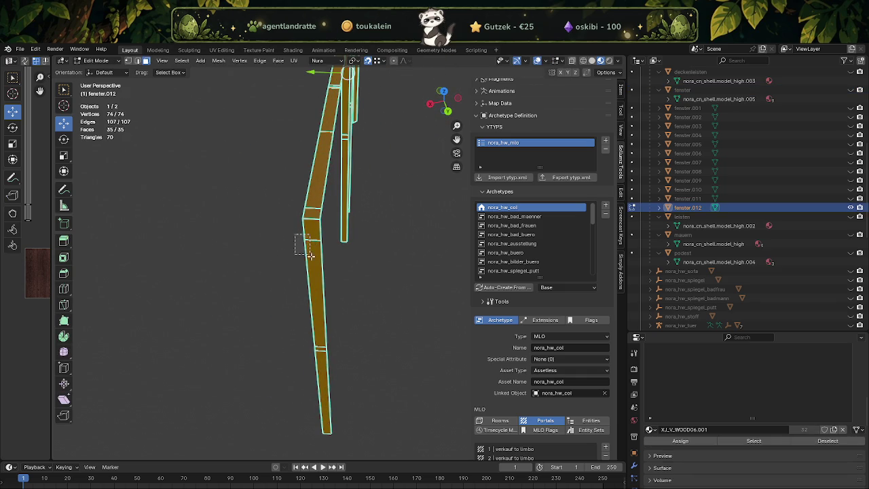
drag(288, 244, 307, 292)
drag(282, 339, 328, 383)
right_click(327, 382)
mouse_move(278, 382)
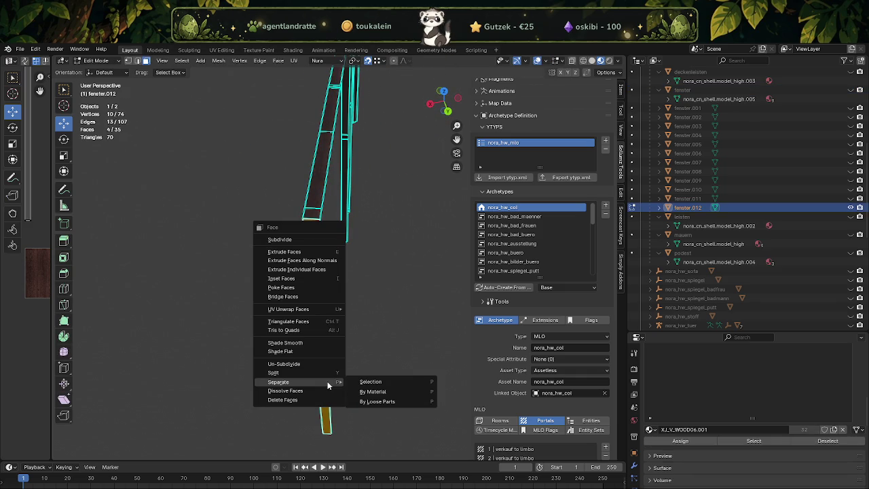
right_click(385, 348)
click(384, 348)
Step: Dissolve the stray vertices on the beam's top face
drag(369, 305, 345, 276)
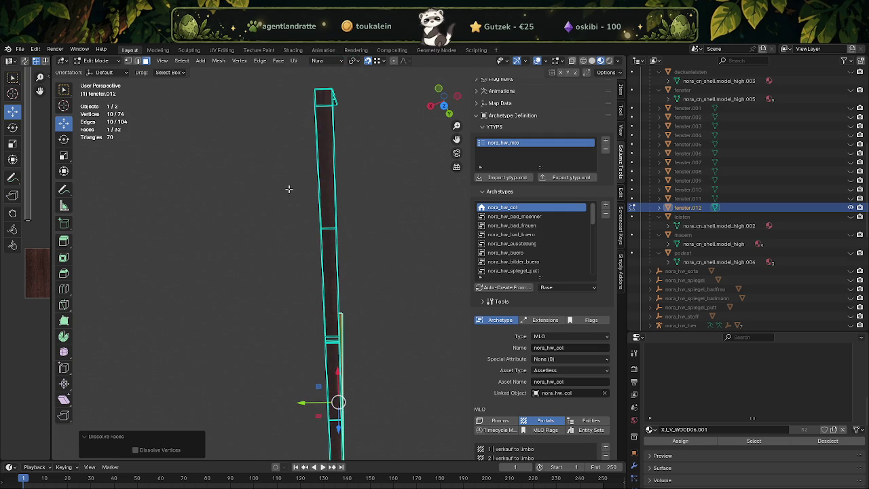
click(322, 97)
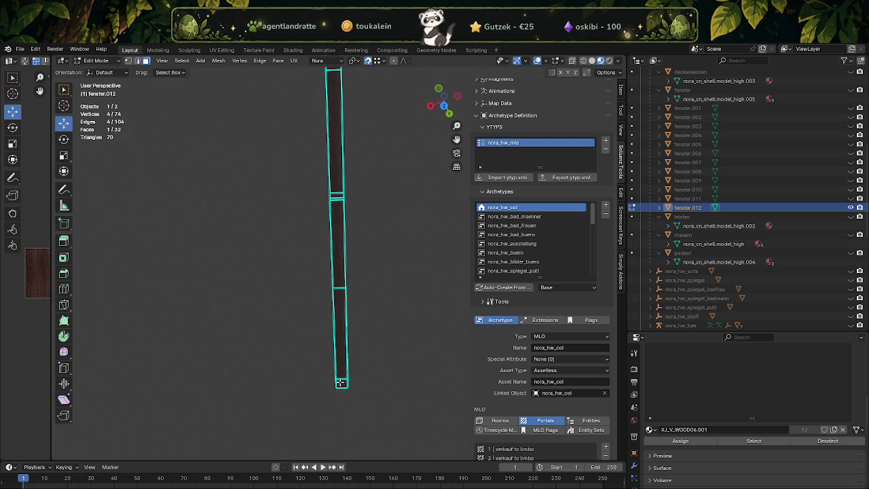
right_click(384, 333)
click(388, 331)
drag(382, 324, 229, 161)
Step: Dissolve the middle post's faces into a single face
drag(228, 161, 264, 252)
drag(286, 342, 236, 244)
right_click(262, 275)
click(262, 275)
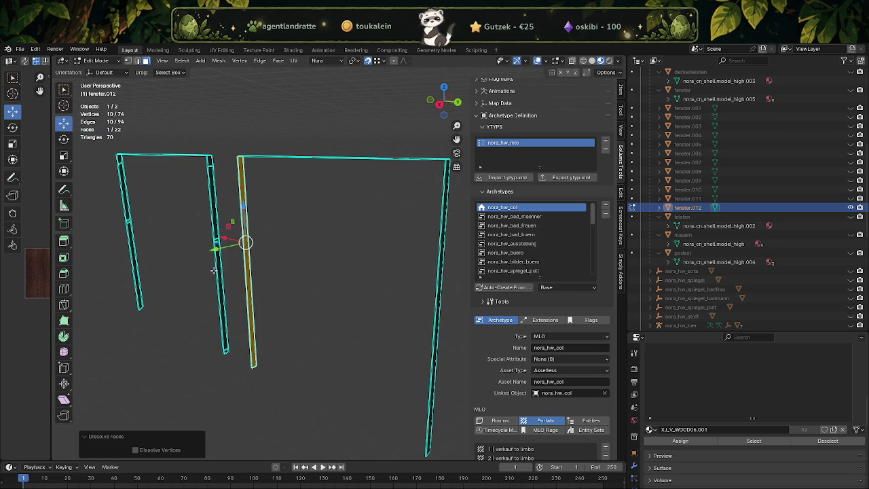
drag(213, 270, 229, 277)
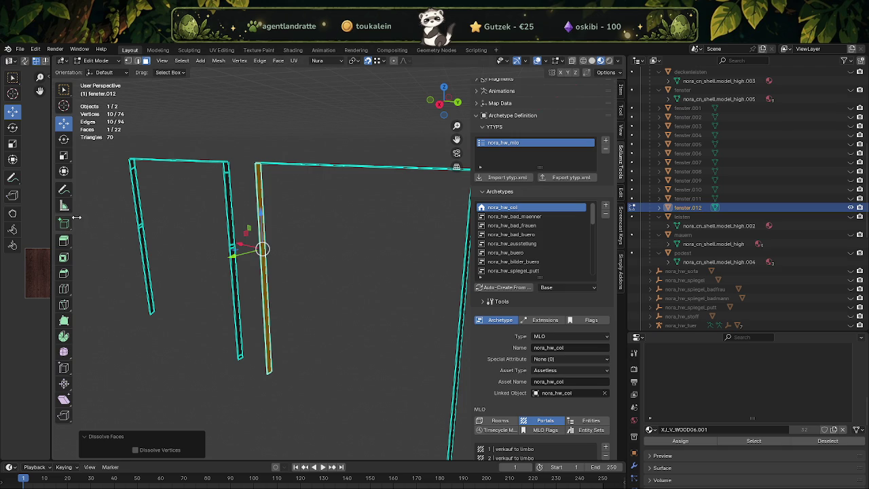
Step: Dissolve all faces along the pillar into one face via X > Dissolve Faces
drag(66, 222, 181, 229)
click(182, 229)
drag(170, 224, 209, 409)
key(x)
click(133, 260)
drag(132, 260, 276, 308)
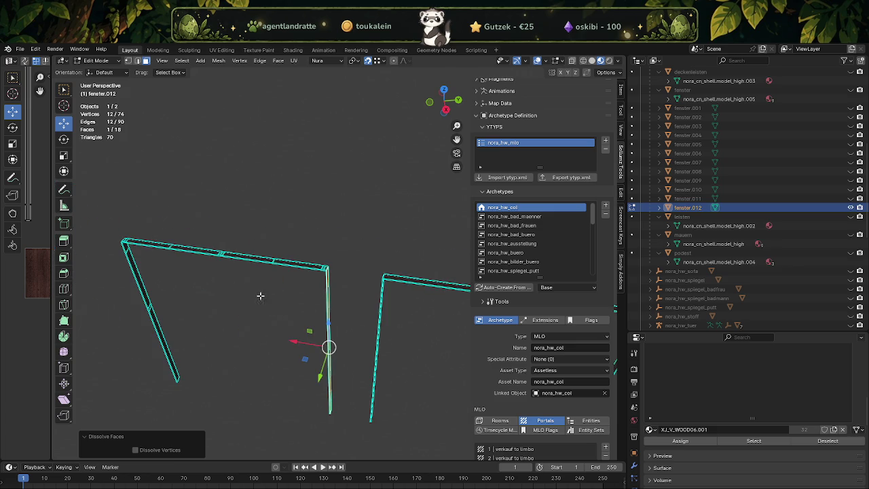
Step: Dissolve the top beam's faces and corner faces into one
drag(160, 228, 310, 282)
scroll(up, 3)
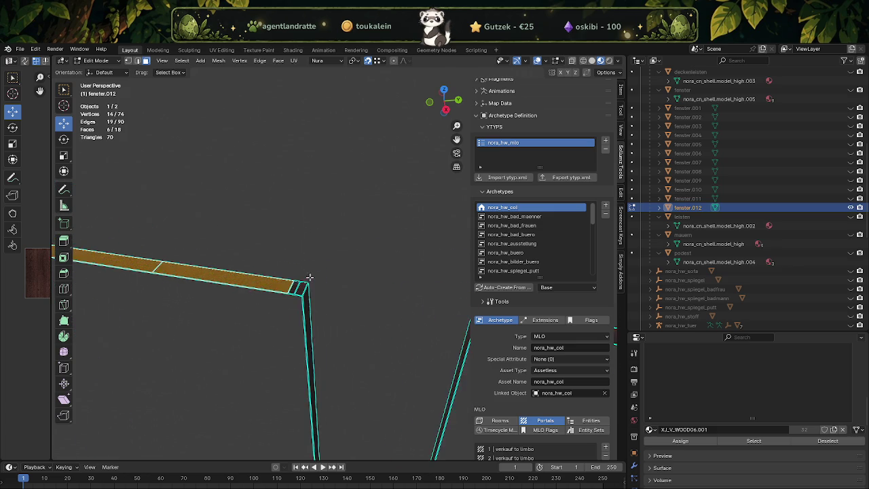
drag(310, 277, 255, 277)
drag(253, 277, 292, 316)
key(x)
click(257, 263)
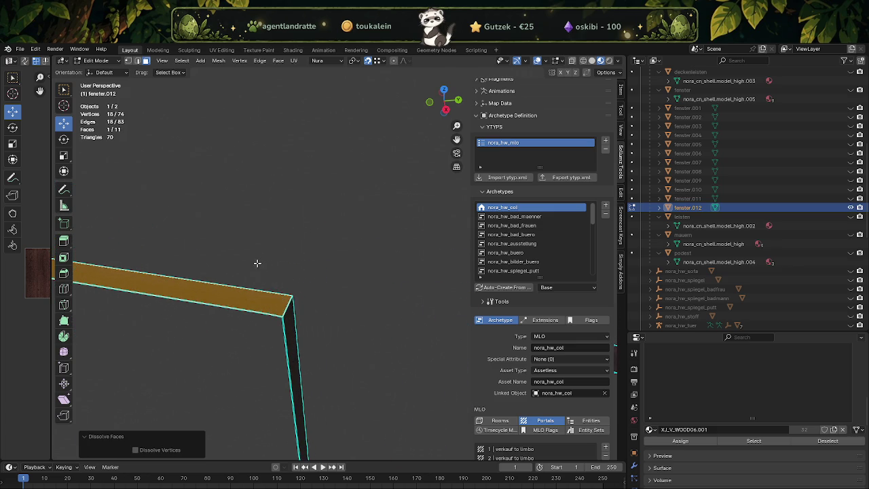
scroll(down, 3)
Step: Dissolve the small corner top faces together with the neighbouring beam face
drag(252, 287, 346, 290)
scroll(up, 3)
scroll(up, 3)
click(200, 241)
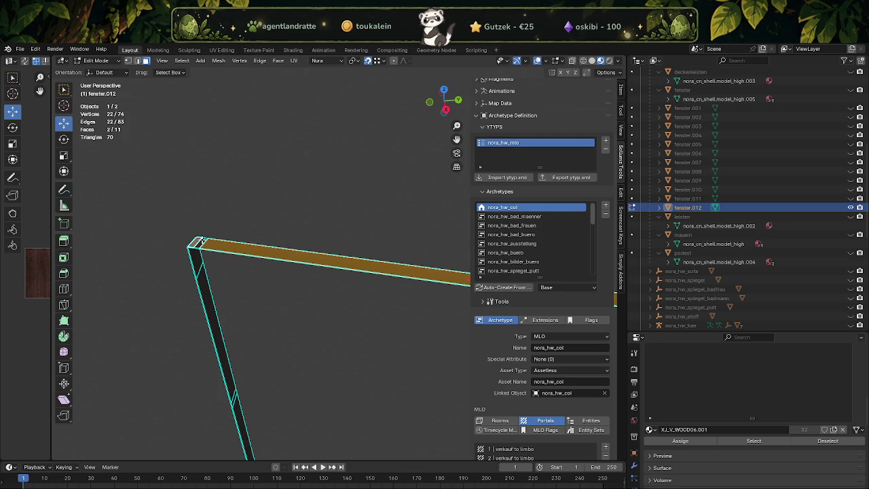
key(x)
click(201, 242)
drag(201, 241, 287, 233)
Step: Dissolve the vertical post's face strips into one face
click(292, 285)
drag(328, 340, 296, 278)
click(310, 360)
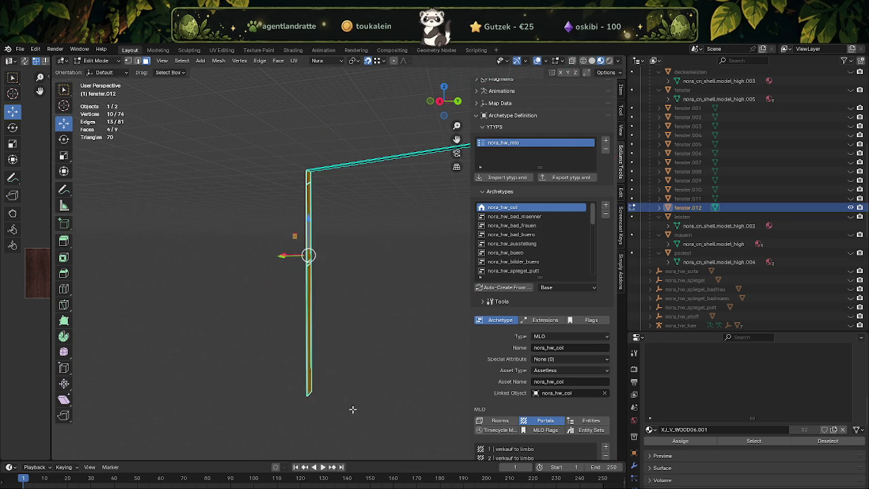
key(x)
click(339, 380)
drag(339, 380, 358, 345)
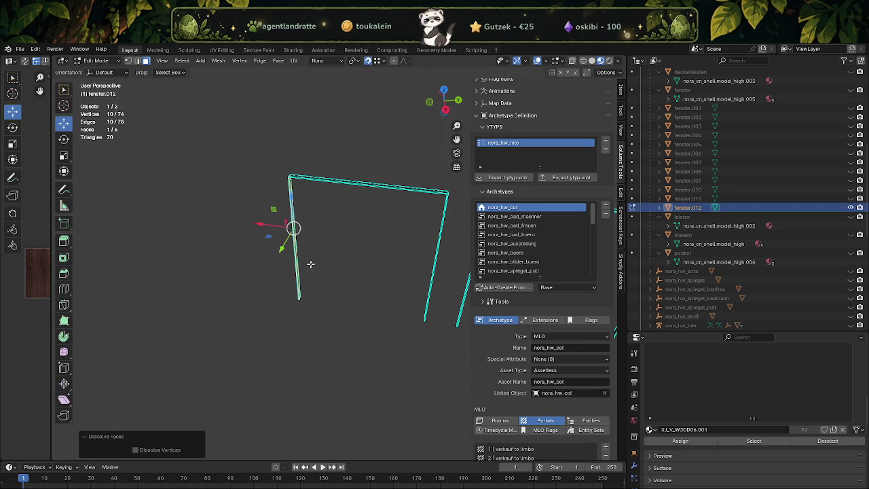
Step: Dissolve the stray vertices at the top and bottom ends of the frame strip
key(a)
drag(311, 264, 255, 261)
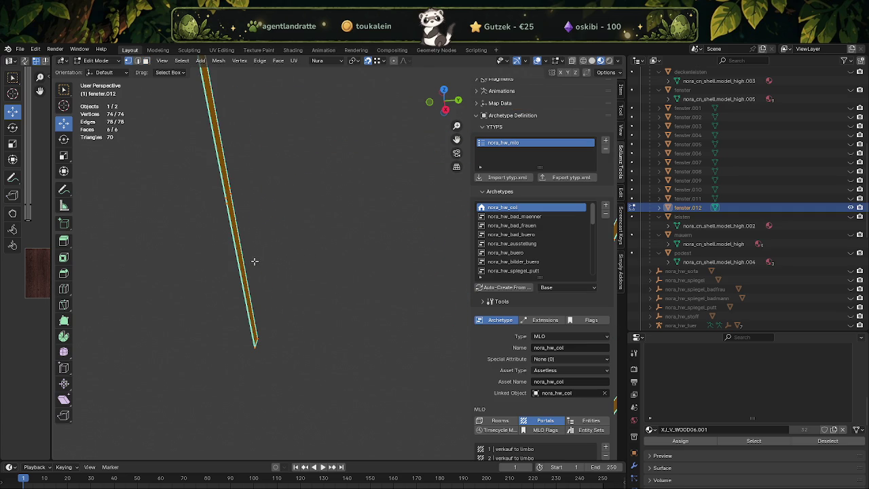
drag(265, 309, 221, 166)
drag(226, 194, 333, 196)
key(KP_Decimal)
click(334, 196)
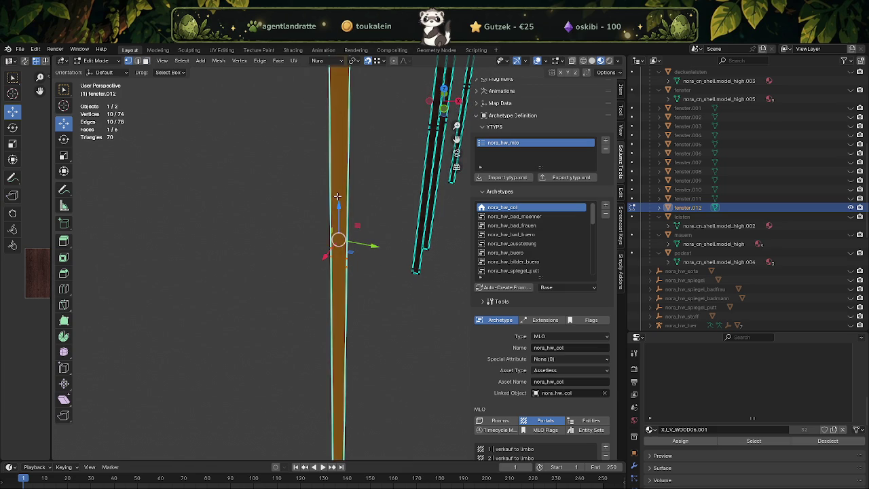
key(KP_Decimal)
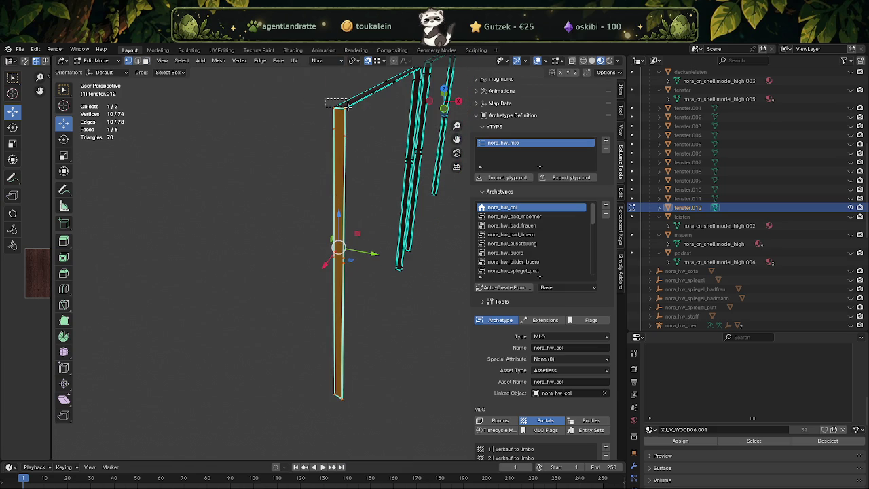
drag(348, 106, 350, 108)
drag(359, 414, 330, 383)
right_click(326, 385)
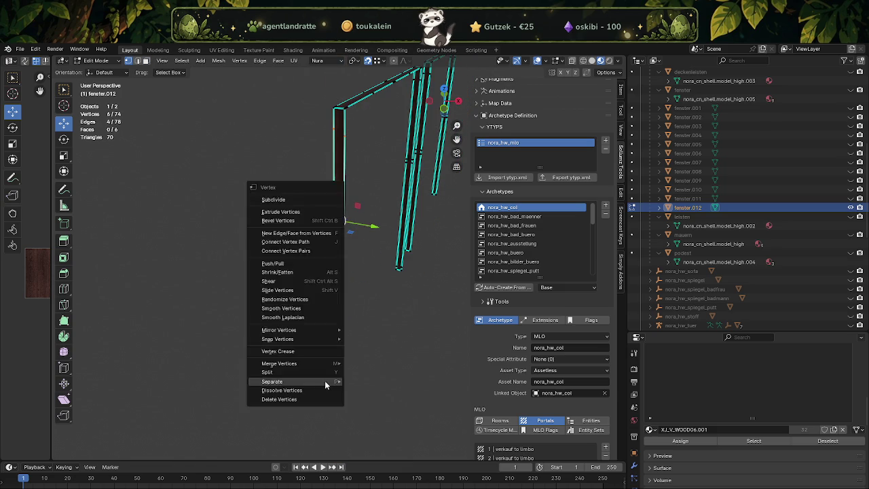
click(325, 390)
Step: Select the top beam's corner vertices, deselecting those that must stay
drag(326, 389, 316, 226)
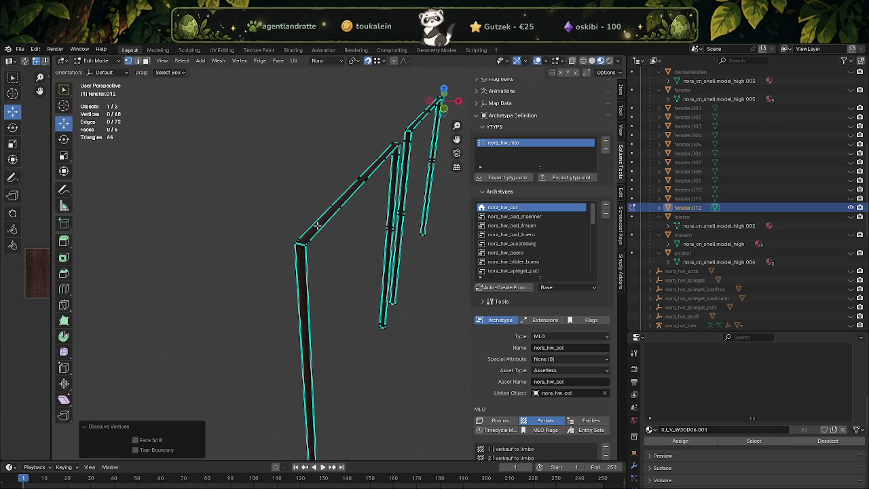
click(317, 225)
key(3)
click(317, 224)
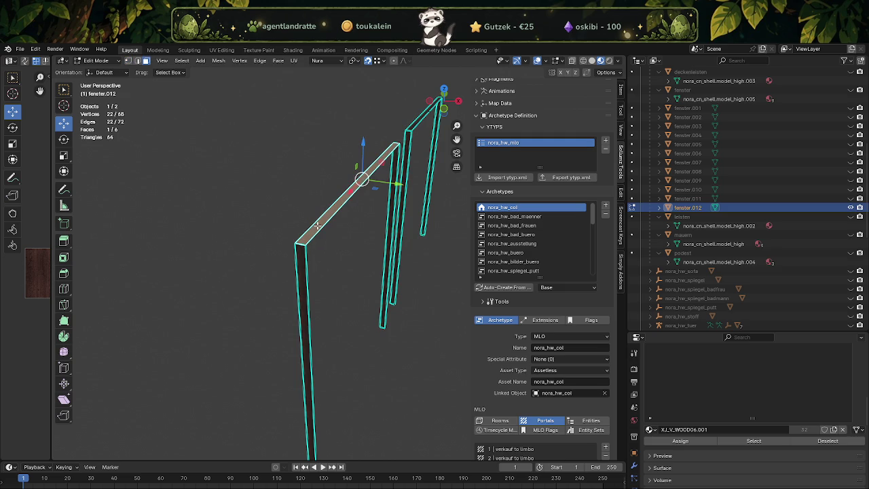
drag(318, 225, 252, 248)
drag(252, 249, 211, 221)
click(216, 220)
drag(216, 220, 374, 225)
scroll(up, 3)
click(379, 245)
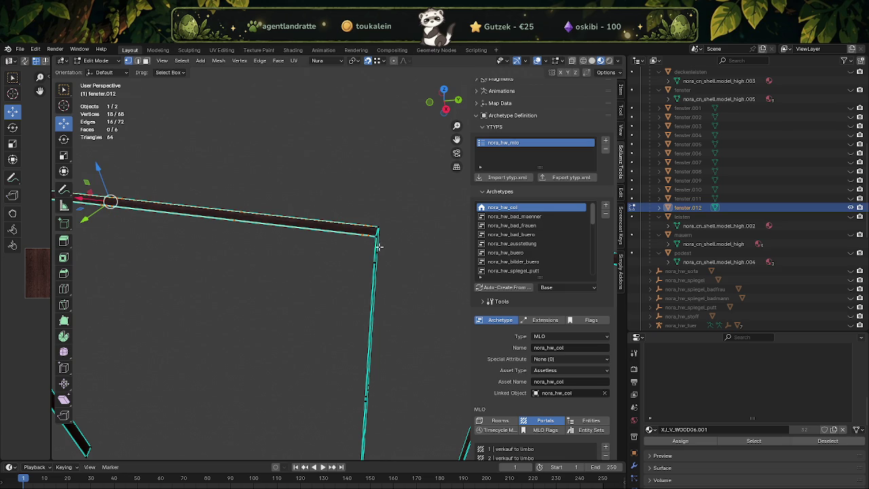
Step: Dissolve the extra vertices on the beam and the vertical post of fenster.012
right_click(308, 204)
click(309, 207)
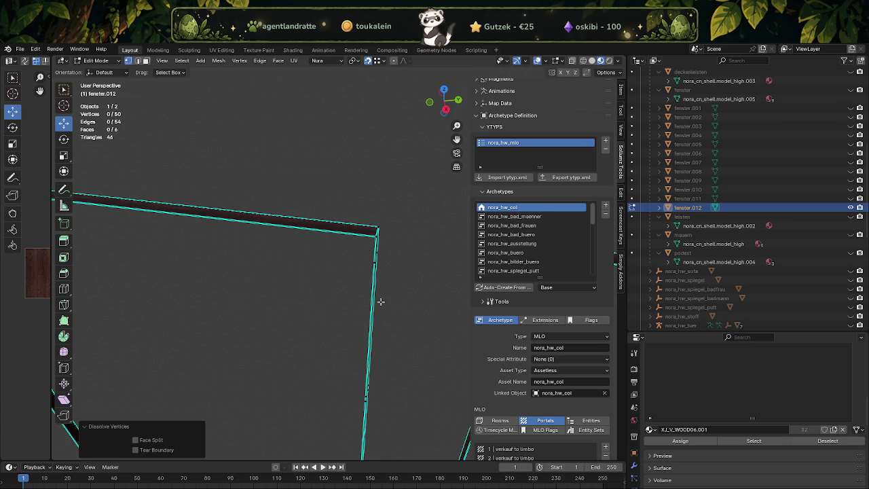
drag(383, 278, 337, 344)
click(333, 340)
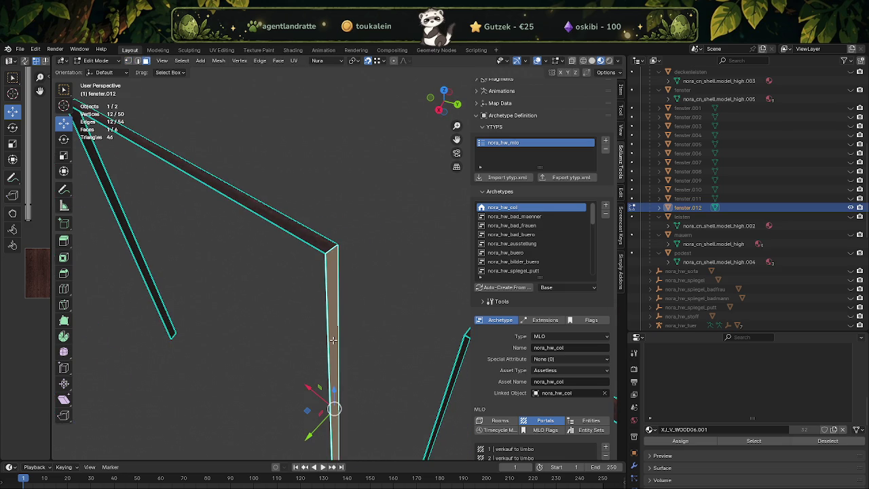
click(319, 240)
drag(319, 244, 320, 423)
click(316, 429)
click(310, 430)
right_click(293, 393)
click(347, 394)
Step: Select the right post's face, keeping its end vertices, to dissolve its extra vertices
drag(294, 394, 347, 347)
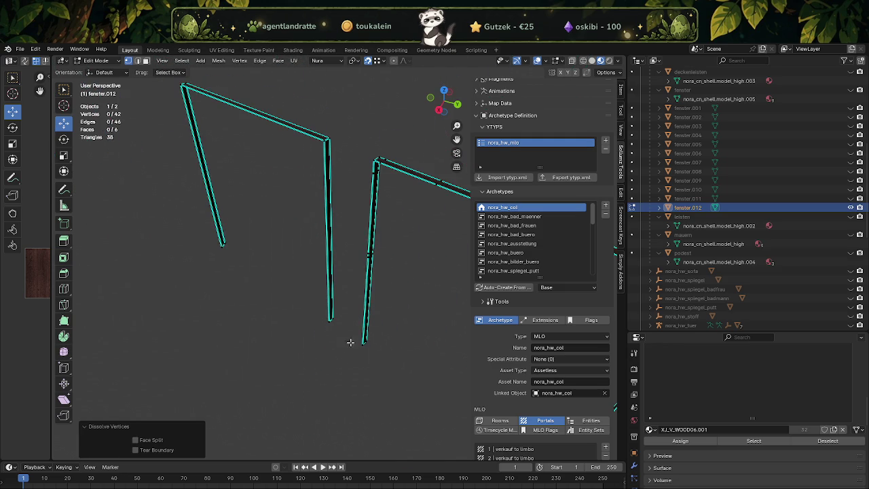
click(369, 242)
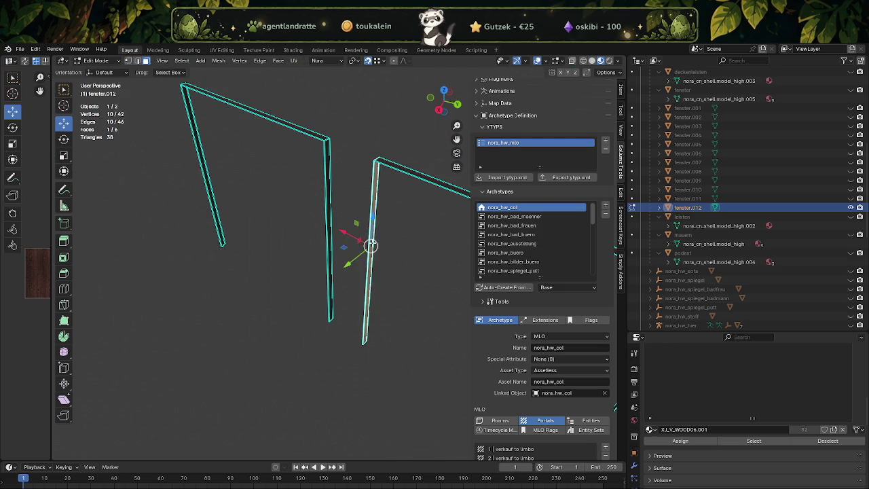
scroll(up, 3)
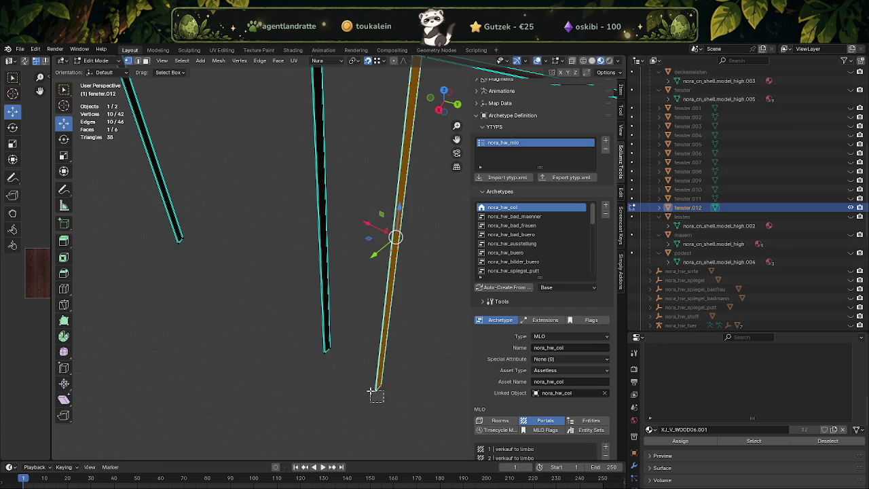
click(378, 389)
click(380, 388)
drag(380, 384, 351, 355)
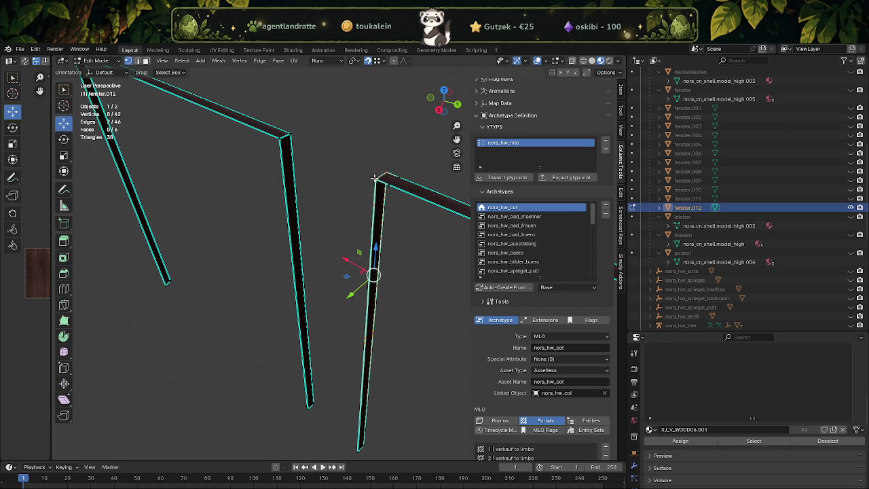
click(378, 173)
click(369, 172)
key(ctrl+v)
key(Escape)
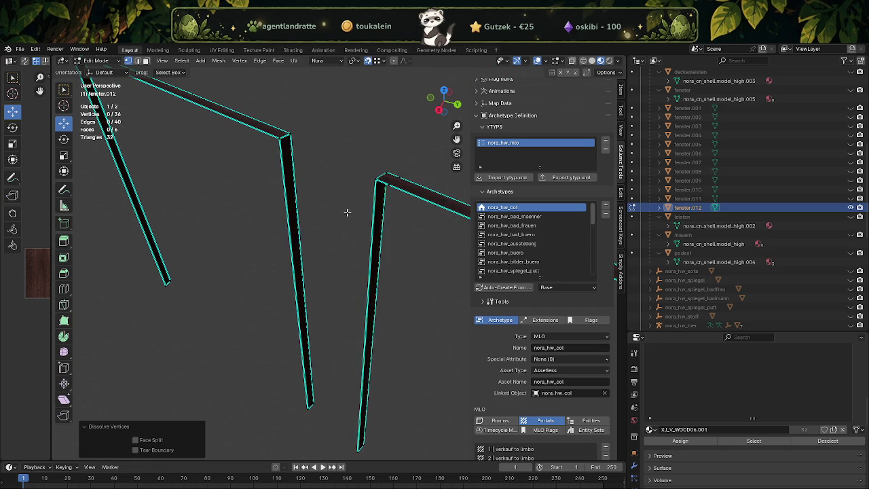
Step: Dissolve the top beam's extra vertices, keeping its corner vertices
drag(349, 209, 377, 254)
click(409, 233)
key(1)
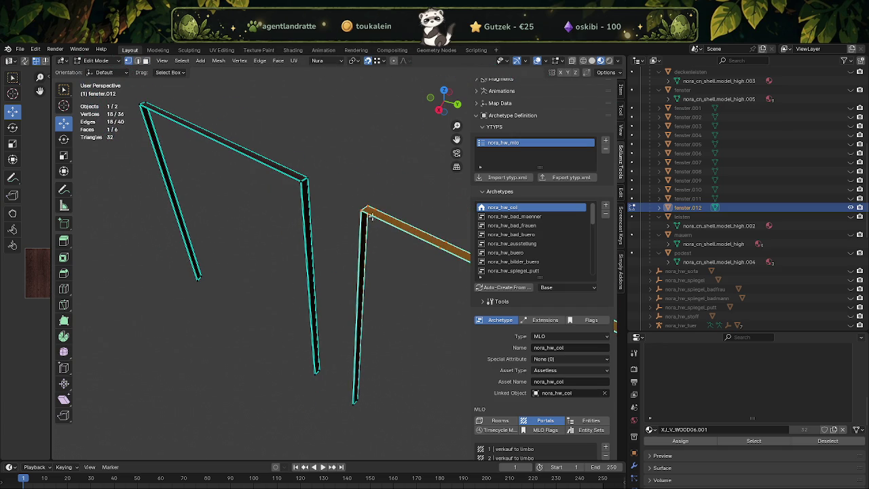
scroll(up, 3)
click(383, 146)
click(390, 169)
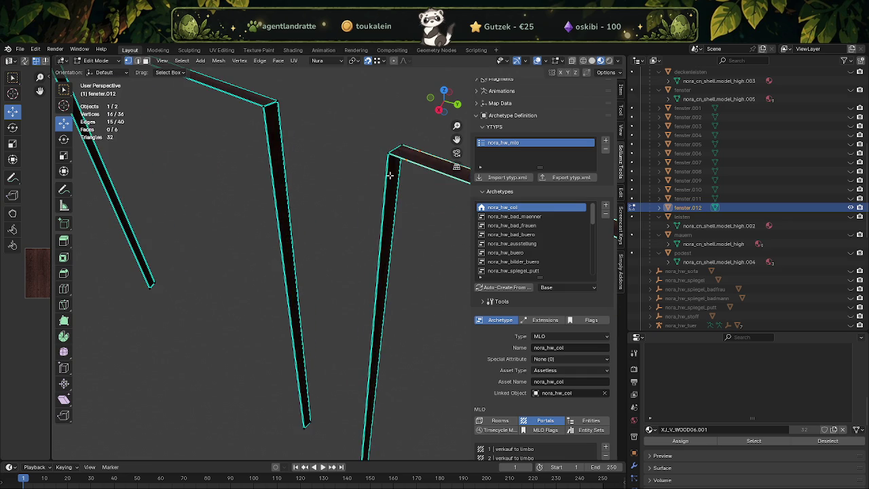
scroll(down, 3)
drag(390, 199, 369, 175)
scroll(up, 3)
scroll(down, 3)
scroll(up, 3)
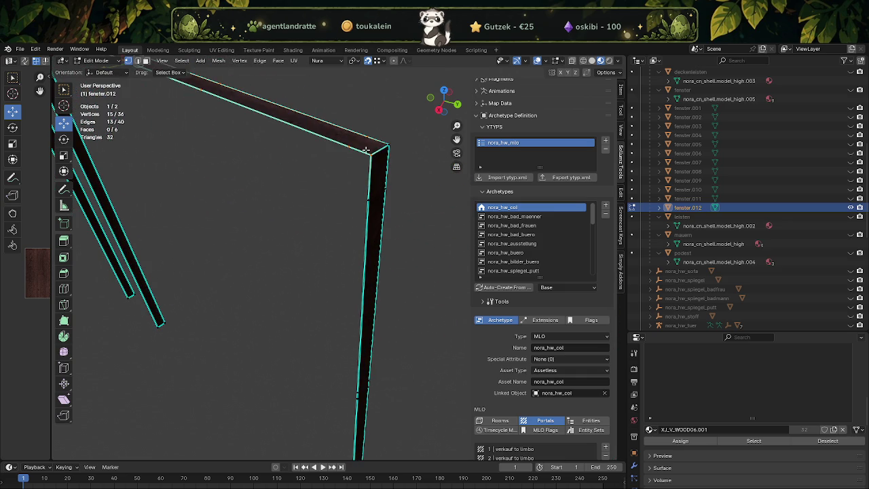
right_click(303, 195)
click(303, 195)
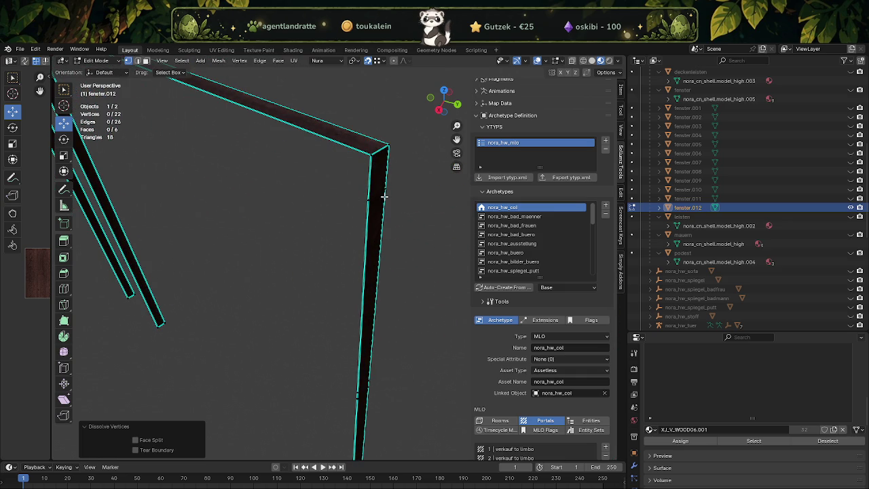
Step: Dissolve the selected corner vertices where the beam meets the posts
key(3)
click(380, 195)
drag(363, 135, 384, 156)
drag(385, 157, 334, 240)
drag(333, 232, 297, 205)
right_click(299, 201)
click(299, 201)
Step: Select the whole frame mesh and subdivide it
drag(299, 201, 321, 211)
key(a)
right_click(310, 201)
click(311, 202)
Step: Select the faces along the left and right strips in face mode
scroll(up, 3)
key(3)
click(320, 211)
click(325, 178)
drag(305, 165, 411, 345)
click(325, 248)
click(325, 301)
click(419, 219)
click(403, 303)
click(398, 344)
click(394, 341)
Step: Add the long beam's faces to the selection
drag(376, 312, 304, 352)
click(299, 352)
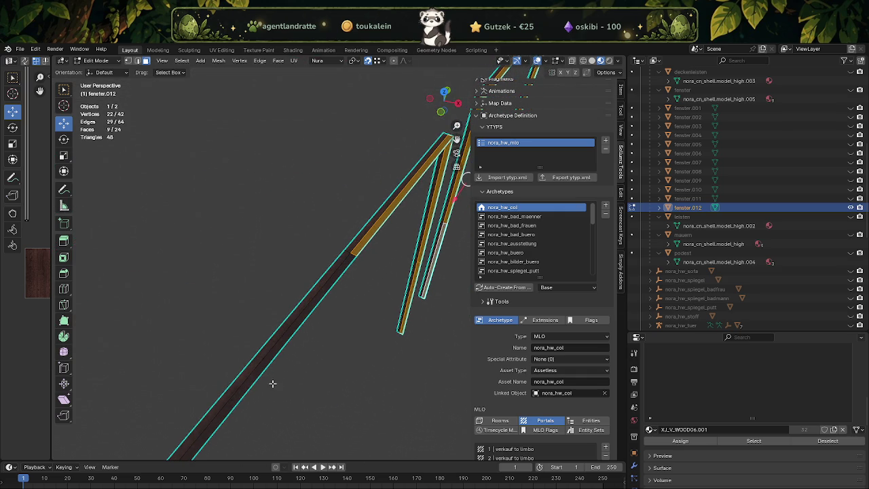
click(259, 375)
drag(276, 404, 363, 318)
click(365, 331)
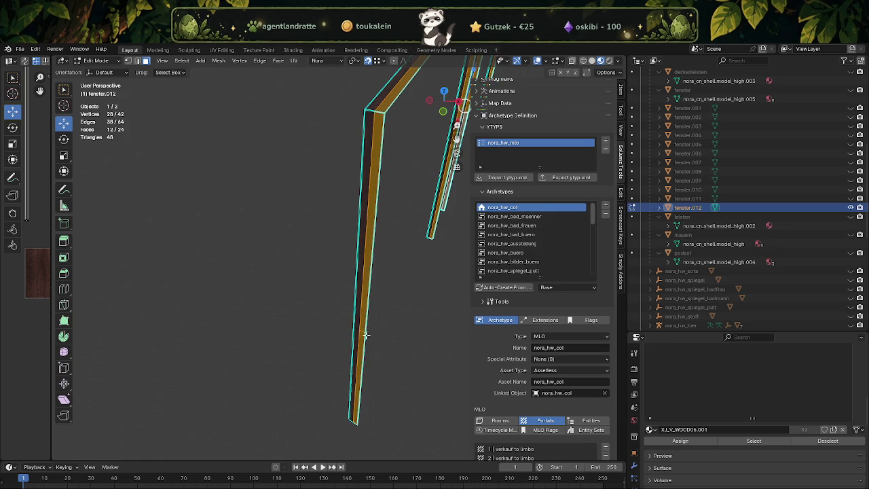
Step: Separate the selected beam faces into fenster.013 and return to Object Mode
right_click(377, 355)
key(d)
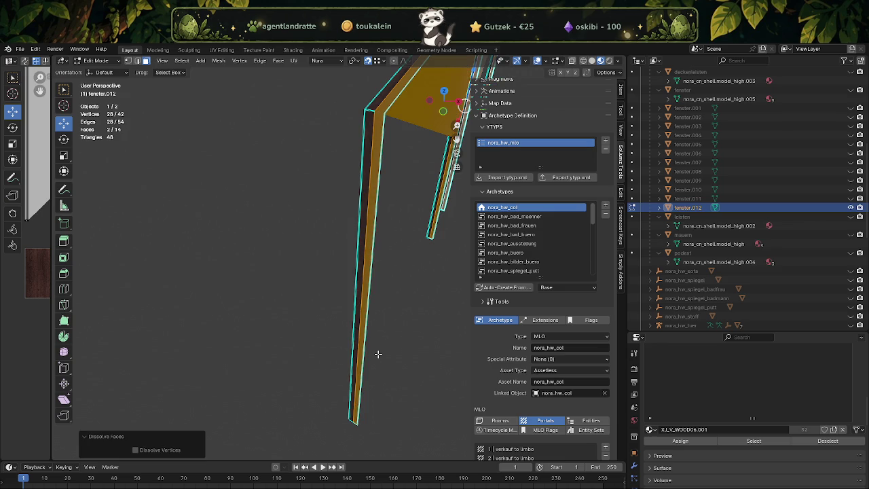
key(ctrl+z)
right_click(382, 346)
mouse_move(353, 338)
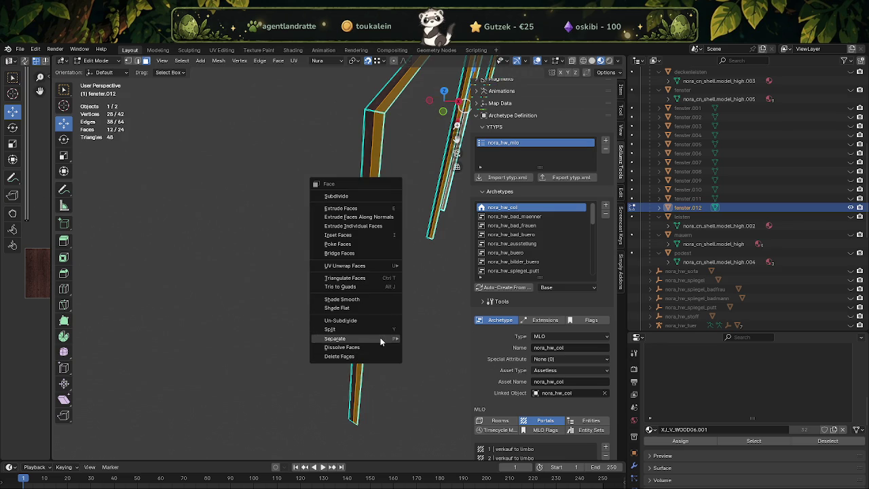
click(420, 338)
key(Tab)
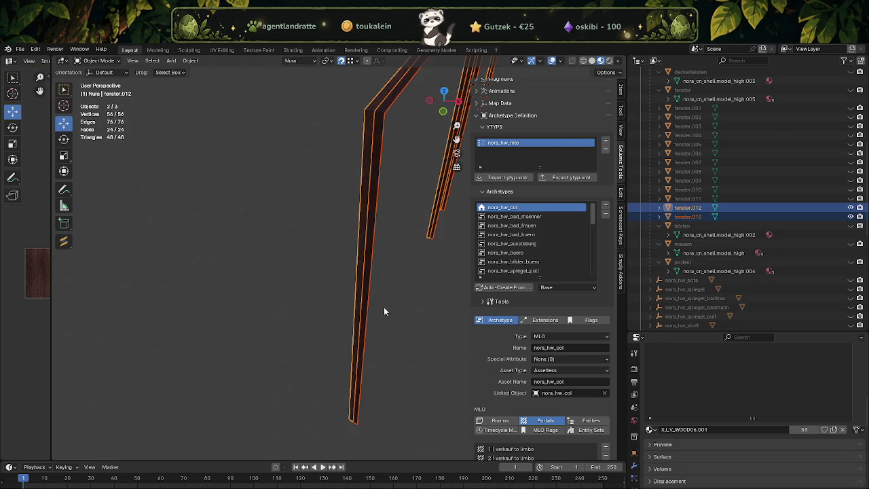
Step: Check the split via Outliner eye icons, hide fenster.013, and unhide the fenster collection
click(851, 208)
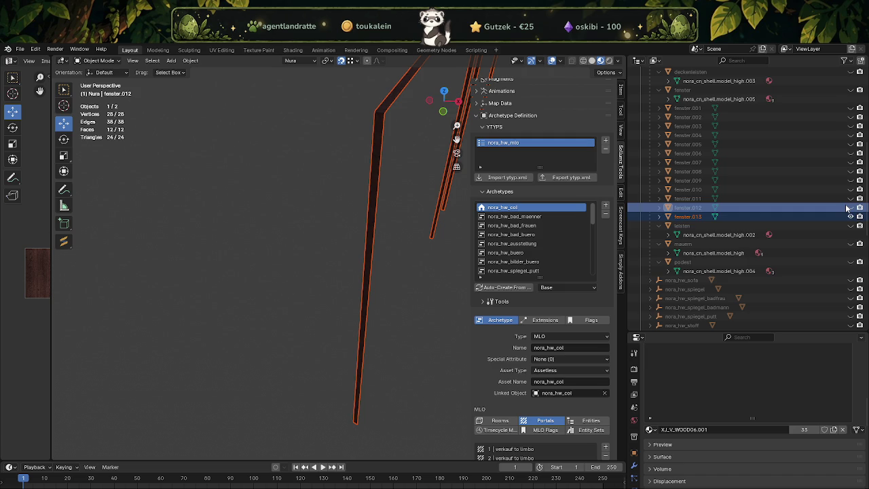
click(851, 208)
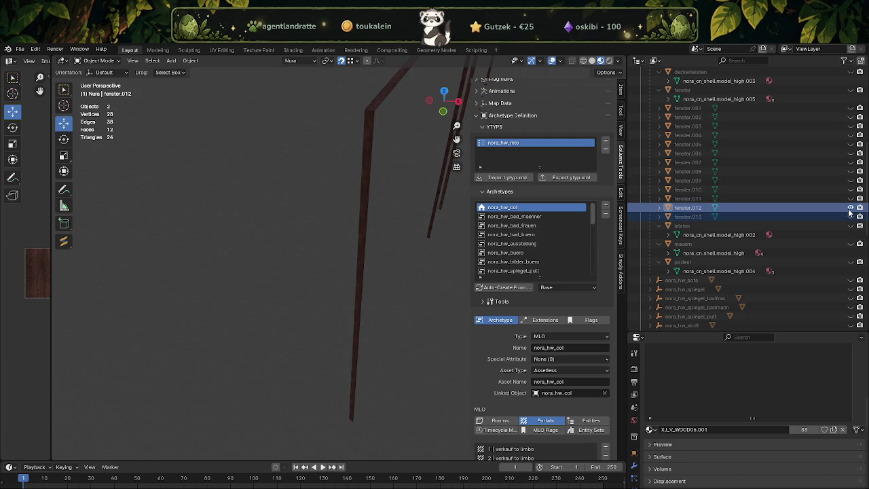
click(851, 217)
click(851, 217)
click(851, 217)
scroll(up, 3)
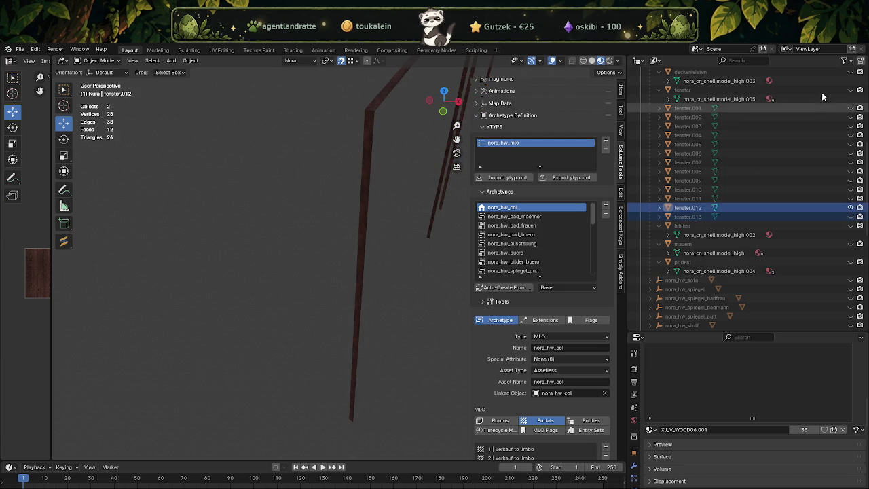
scroll(up, 3)
click(851, 144)
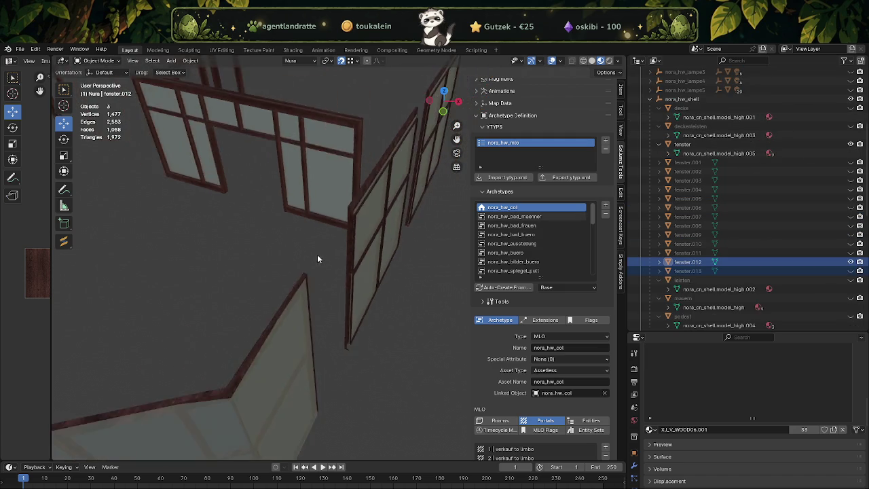
Step: Select fenster.012 plus the fenster frame and join them into one object
drag(318, 248, 421, 289)
scroll(up, 3)
scroll(up, 3)
scroll(up, 3)
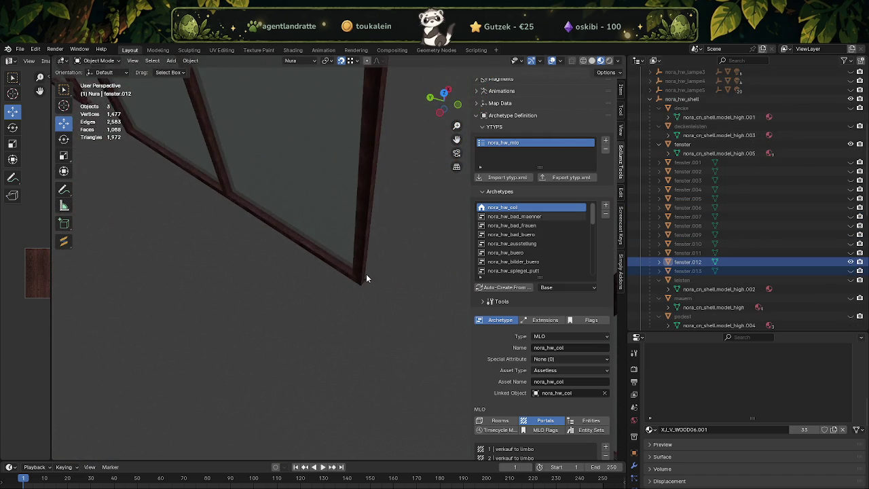
scroll(up, 3)
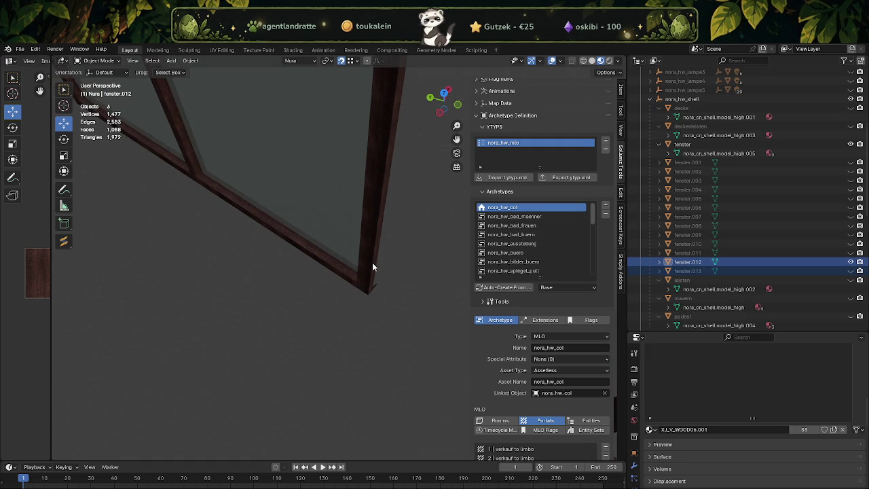
click(375, 260)
click(363, 271)
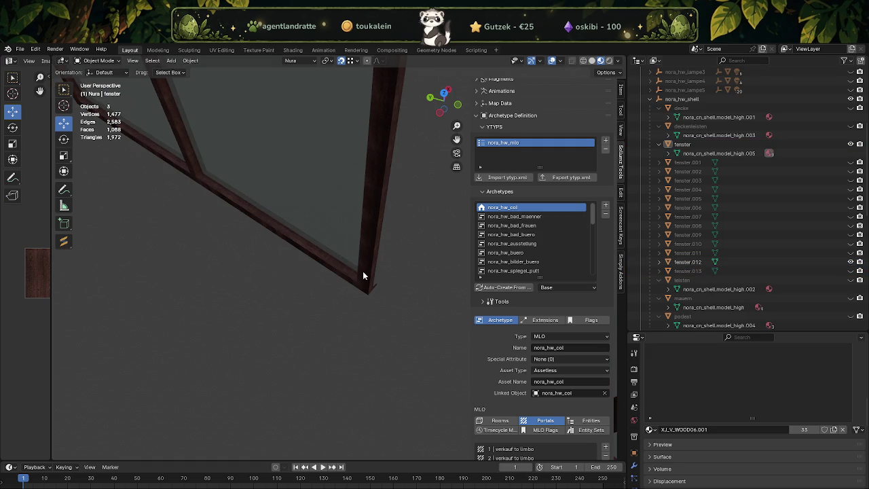
click(375, 271)
click(369, 274)
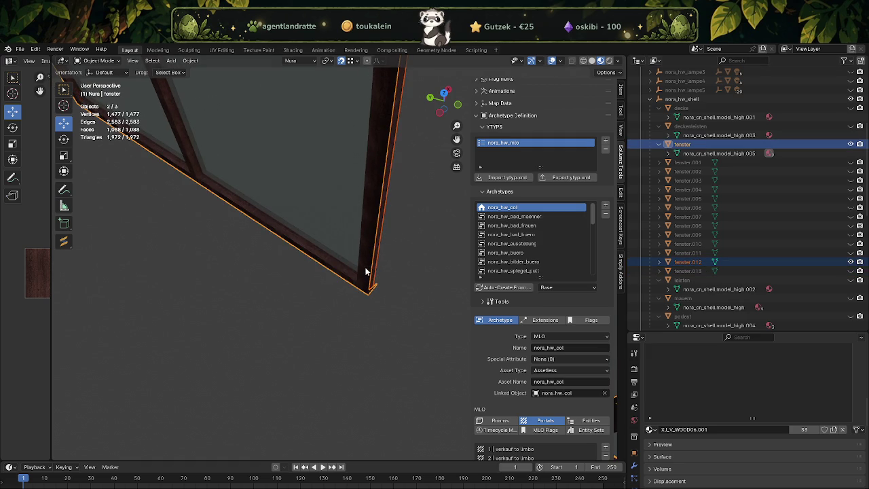
right_click(314, 300)
click(277, 297)
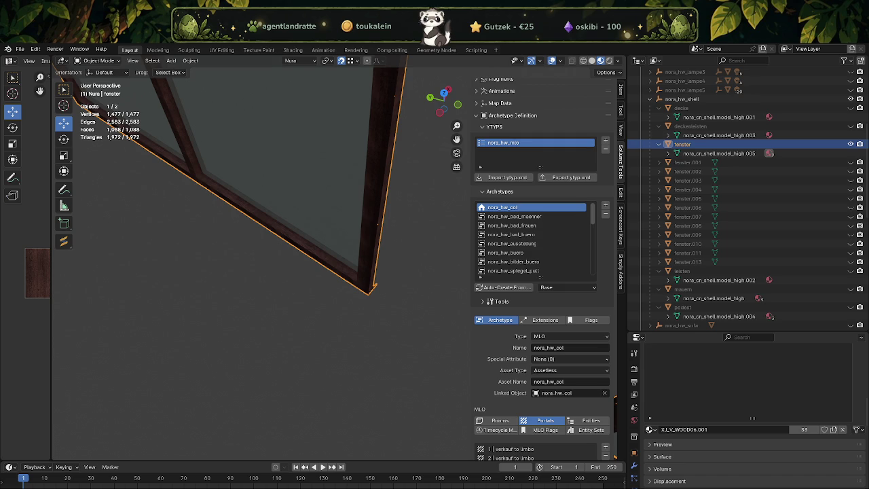
Step: Zoom out to view the joined fenster window object
scroll(down, 3)
Step: In Edit Mode on fenster, select the faces of the first window frame bars
scroll(down, 3)
scroll(up, 3)
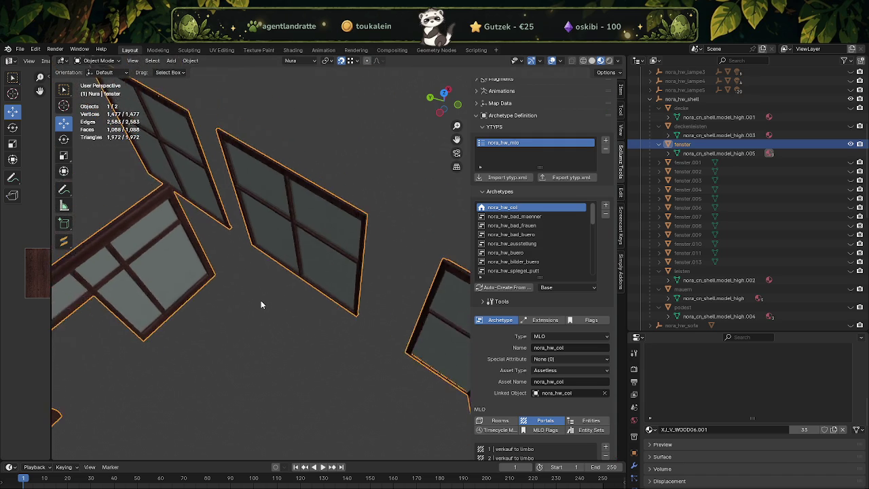
scroll(up, 3)
drag(228, 278, 204, 259)
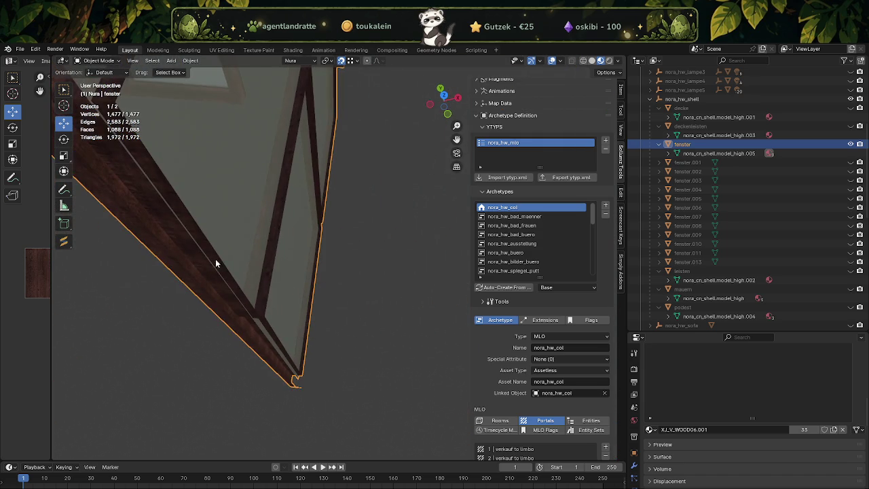
key(Tab)
drag(265, 208, 284, 199)
click(283, 216)
drag(290, 272, 251, 244)
drag(252, 245, 252, 333)
click(302, 224)
Step: Add the left, bottom and vertical frame bars to the face selection
click(155, 249)
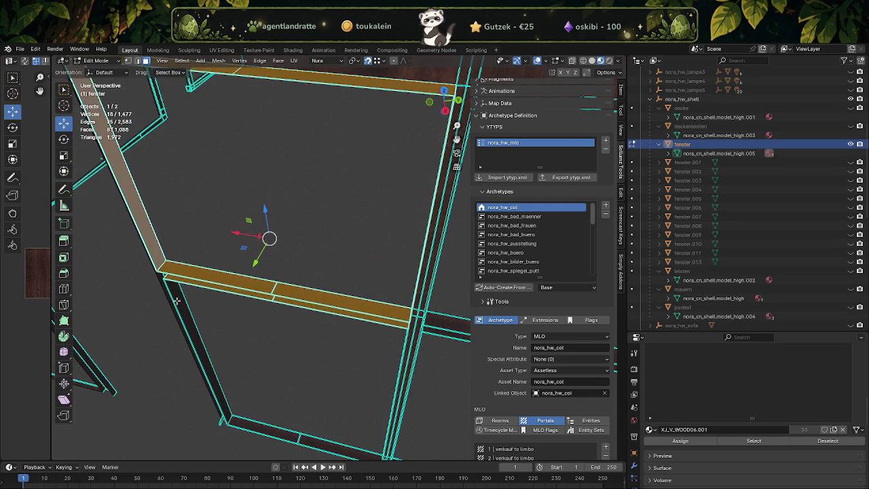
click(178, 301)
drag(178, 301, 261, 310)
click(281, 370)
drag(281, 370, 373, 355)
click(365, 342)
click(392, 278)
drag(393, 278, 272, 322)
drag(379, 374, 332, 254)
click(342, 323)
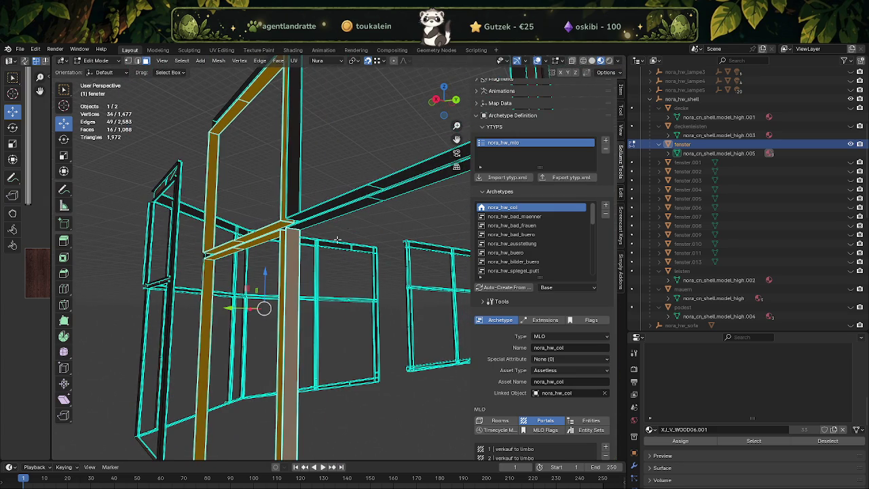
Step: Finish the 24-face selection and separate it into fenster.012, back in Object Mode
click(375, 195)
drag(374, 204, 348, 289)
click(386, 225)
click(307, 272)
drag(375, 284, 350, 258)
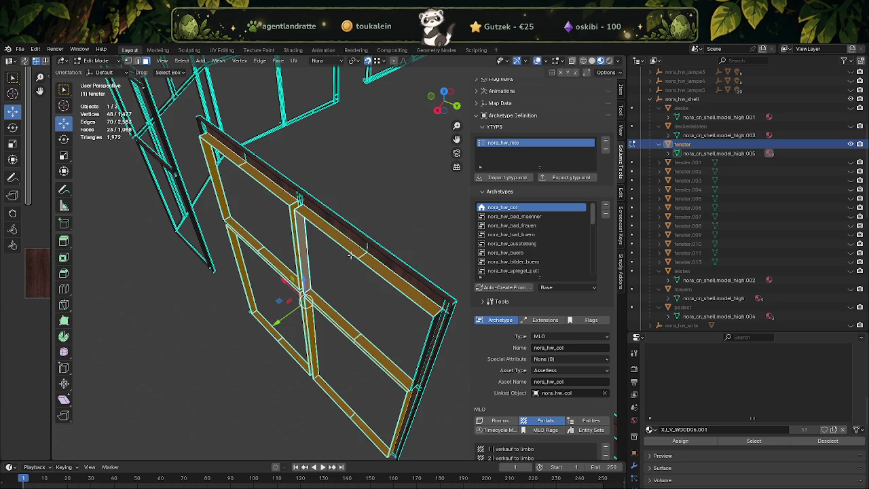
drag(386, 327, 343, 323)
click(350, 246)
right_click(343, 323)
mouse_move(325, 322)
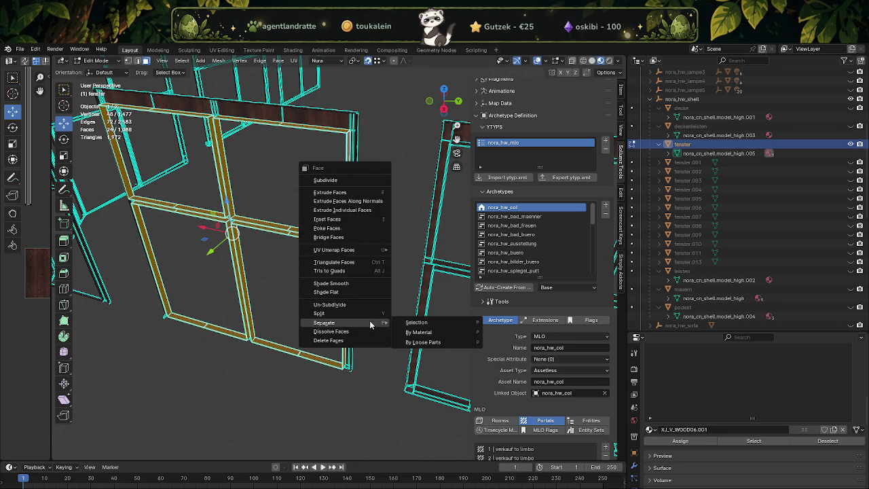
click(409, 323)
key(Tab)
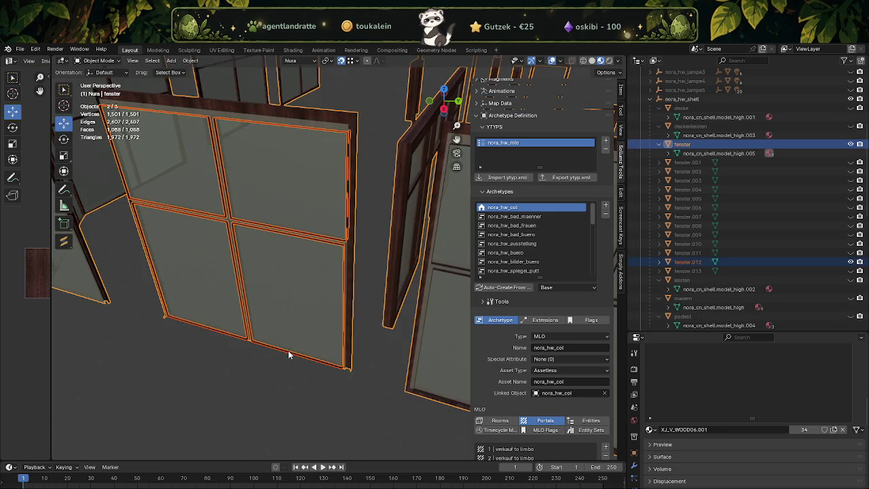
Step: Isolate the fenster.012 frame in Edit Mode and merge its two top-bar faces into one
key(KP_Divide)
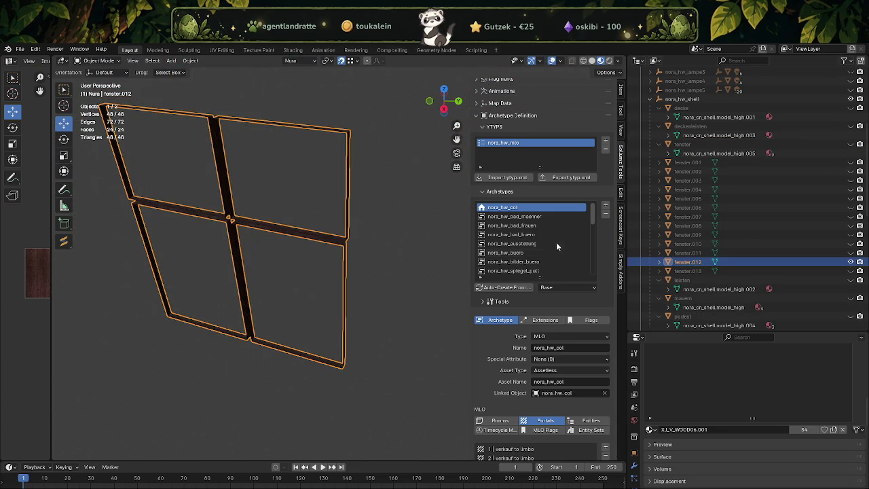
key(Tab)
scroll(up, 3)
drag(253, 195, 288, 212)
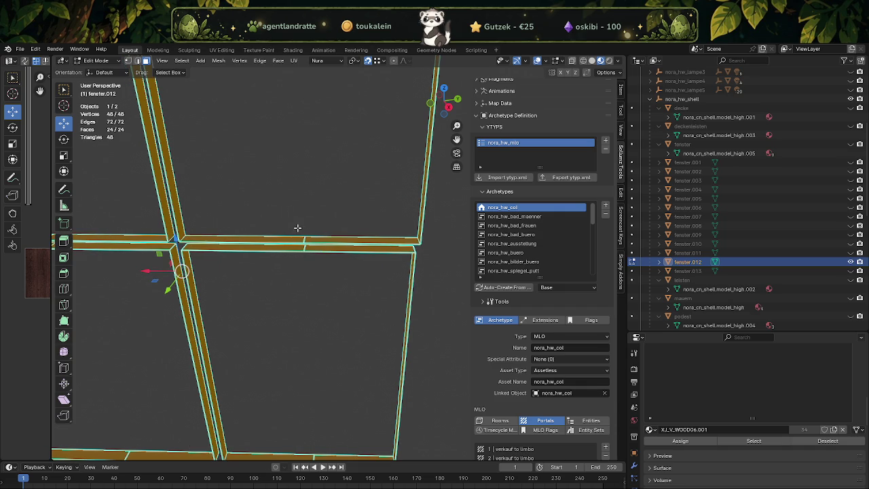
click(304, 237)
key(ctrl+f)
click(311, 250)
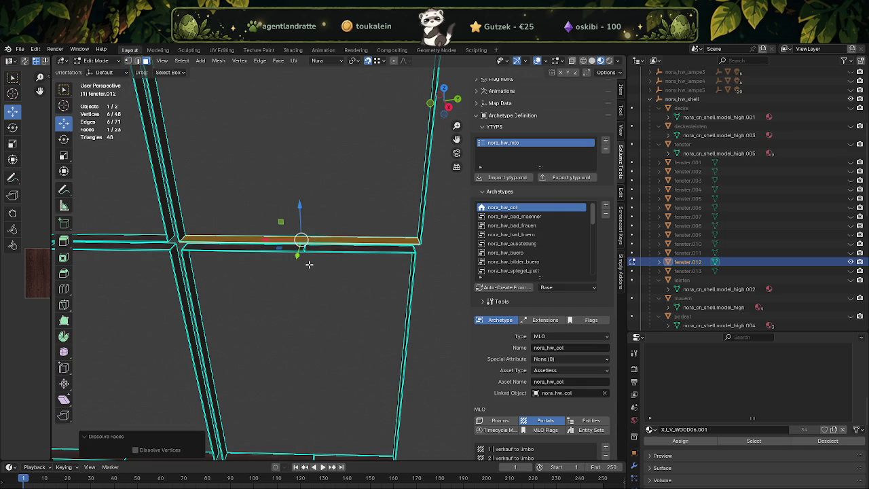
Step: Merge the frame's oblique faces and lower-bar faces into single faces
drag(331, 250, 326, 297)
key(ctrl+f)
click(294, 218)
drag(294, 217, 315, 274)
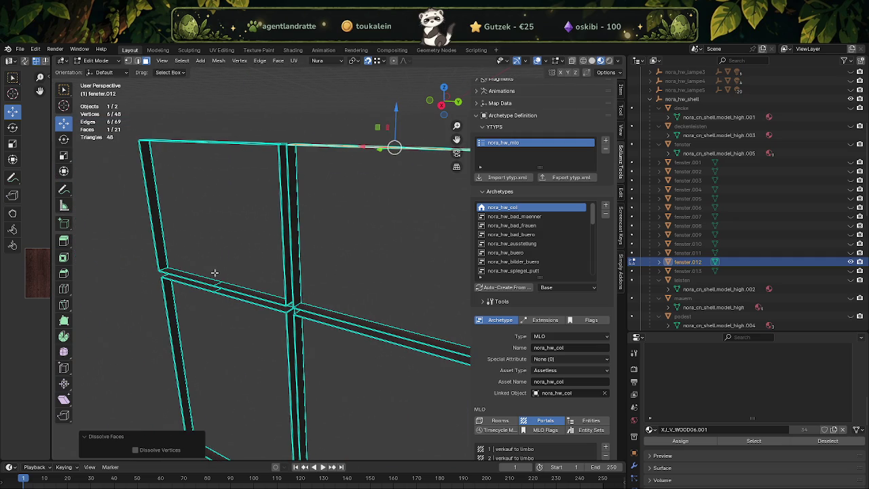
key(ctrl+f)
click(219, 275)
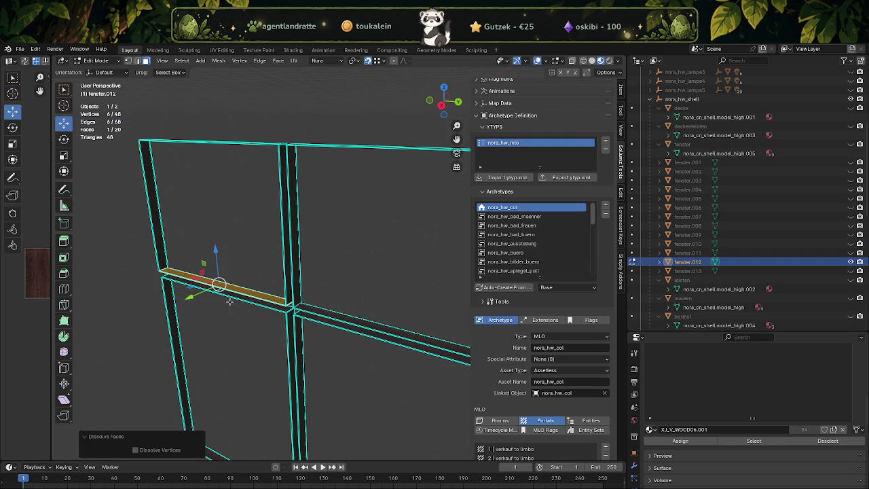
drag(211, 293, 167, 333)
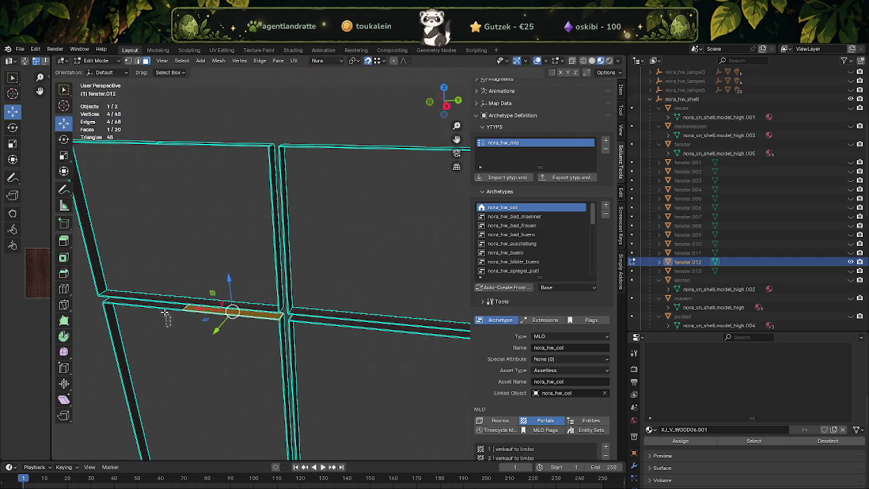
click(164, 307)
key(ctrl+f)
click(163, 310)
Step: Merge the bottom-bar faces and the next bar's faces into single faces
drag(247, 287, 258, 295)
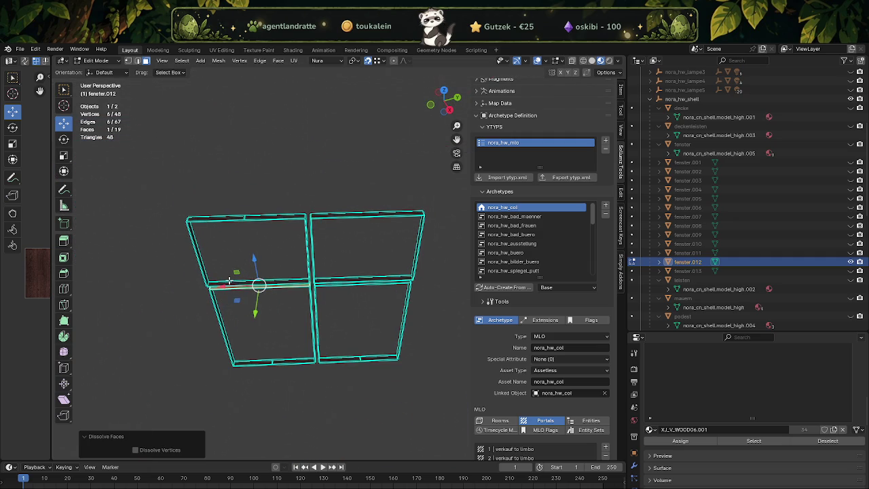
key(ctrl+f)
click(260, 241)
drag(261, 242, 275, 312)
drag(271, 312, 290, 333)
key(shift+r)
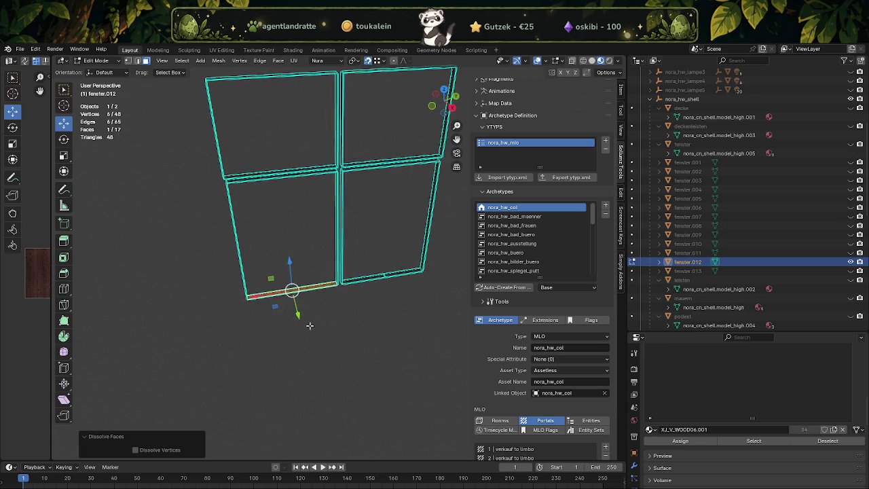
scroll(up, 3)
drag(411, 272, 430, 297)
key(shift+r)
Step: Select the upper-right divider in X-ray view and remove its extra vertices
drag(430, 297, 394, 252)
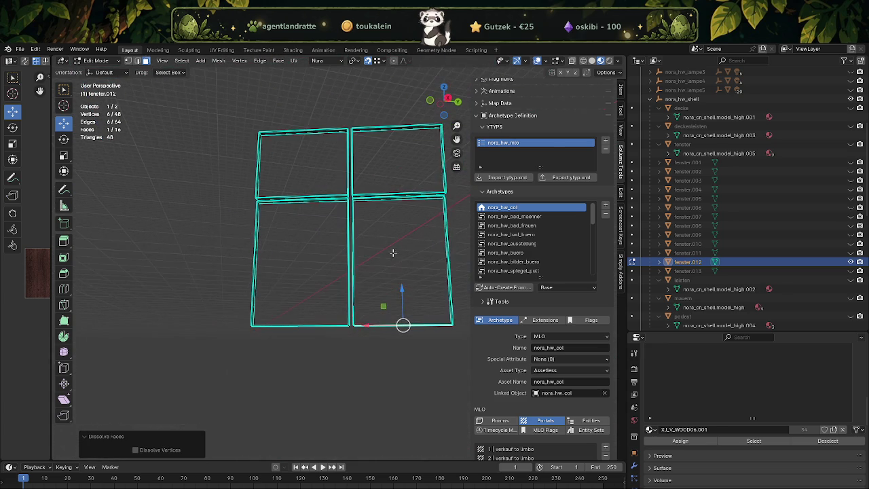
scroll(up, 3)
scroll(down, 3)
drag(379, 112, 407, 234)
key(alt+z)
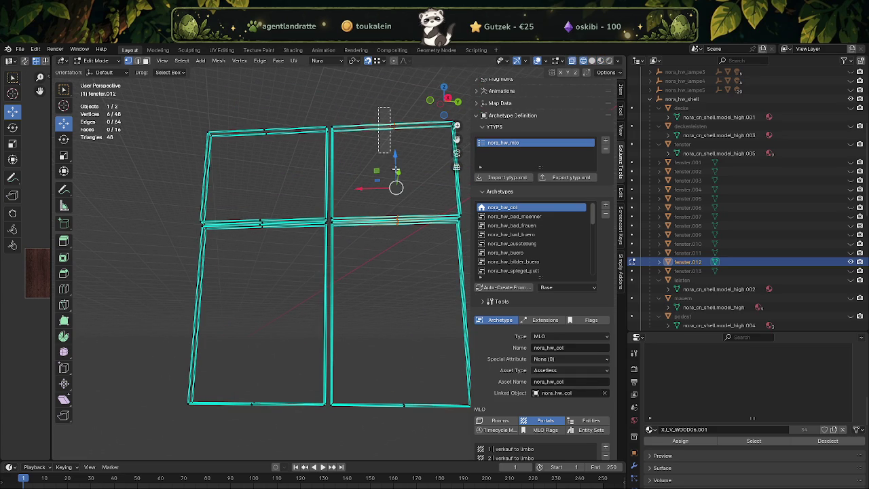
right_click(412, 240)
click(411, 240)
Step: Dissolve the extra bottom-edge and middle vertices, then select the whole 32-vertex frame
drag(372, 362, 402, 404)
key(ctrl+x)
drag(234, 385, 264, 410)
key(ctrl+x)
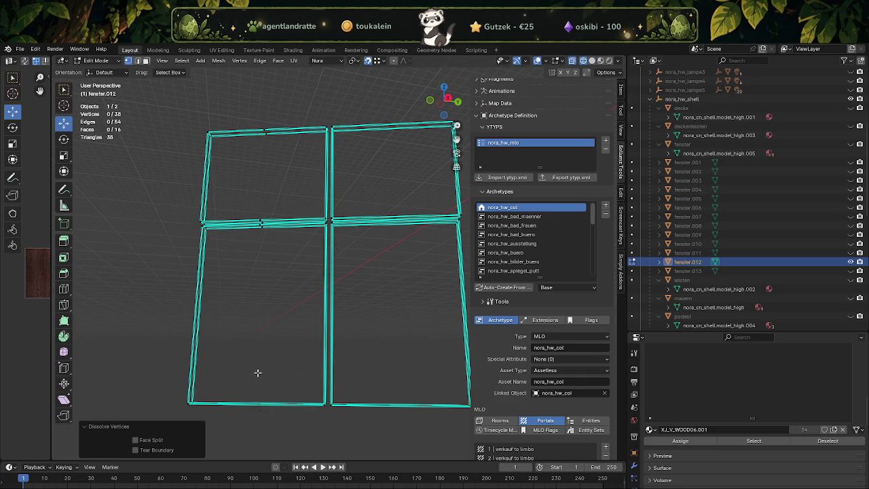
drag(253, 128, 271, 247)
key(ctrl+x)
drag(258, 221, 357, 259)
key(a)
Step: Subdivide the frame mesh once and begin deselecting its face strips
right_click(281, 281)
click(281, 281)
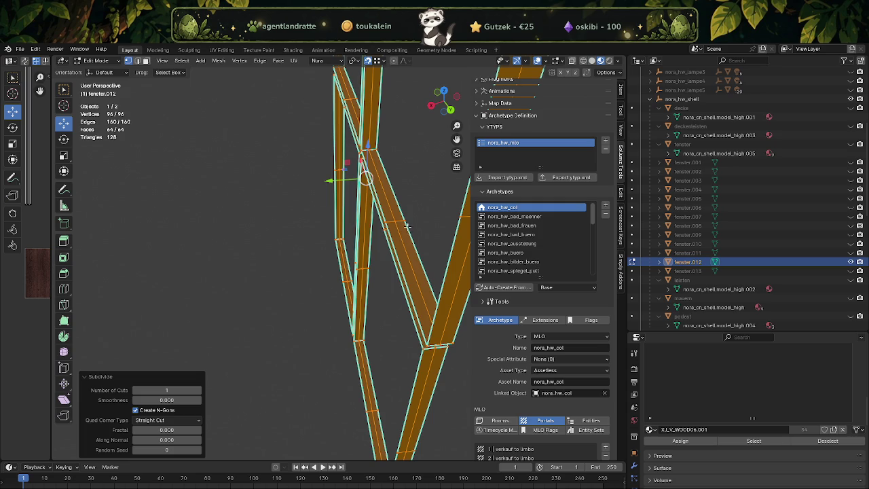
click(401, 216)
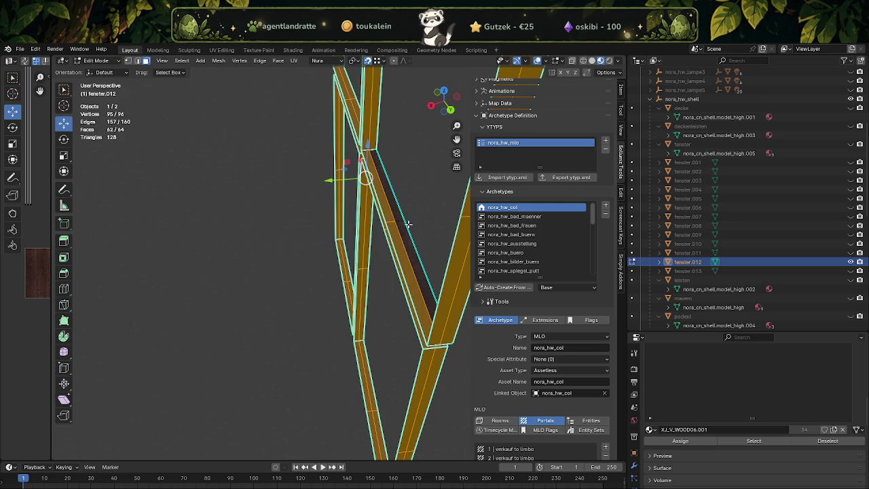
drag(391, 154, 408, 214)
click(388, 200)
click(414, 185)
drag(414, 185, 388, 276)
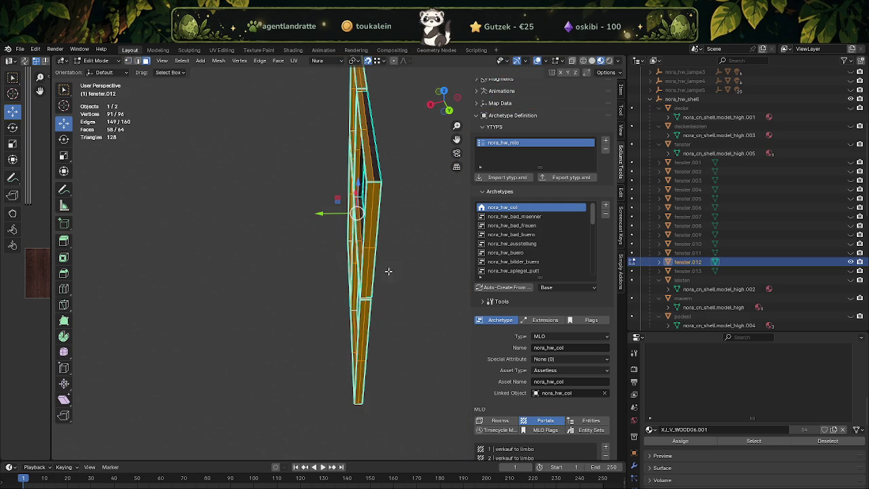
click(378, 250)
Step: Deselect the bottom faces, lower diagonal strip, vertical strip and long diagonal beam
drag(386, 369, 367, 356)
drag(367, 357, 390, 373)
scroll(up, 3)
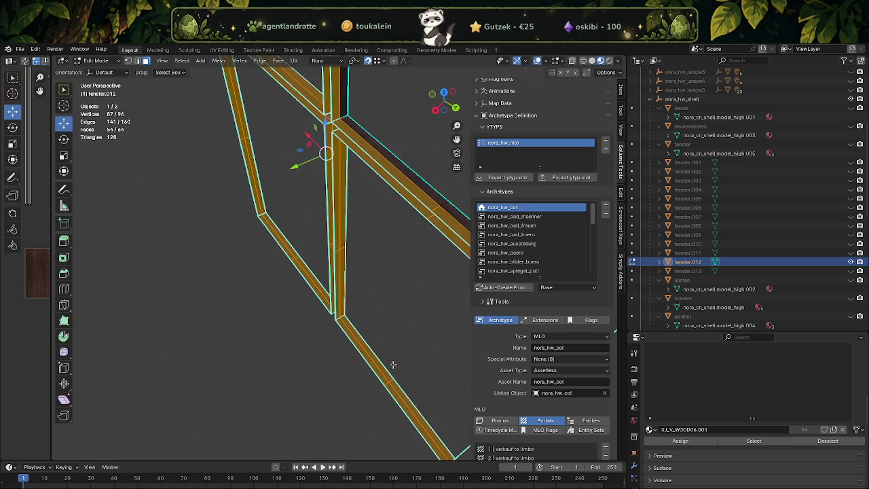
click(394, 374)
click(389, 369)
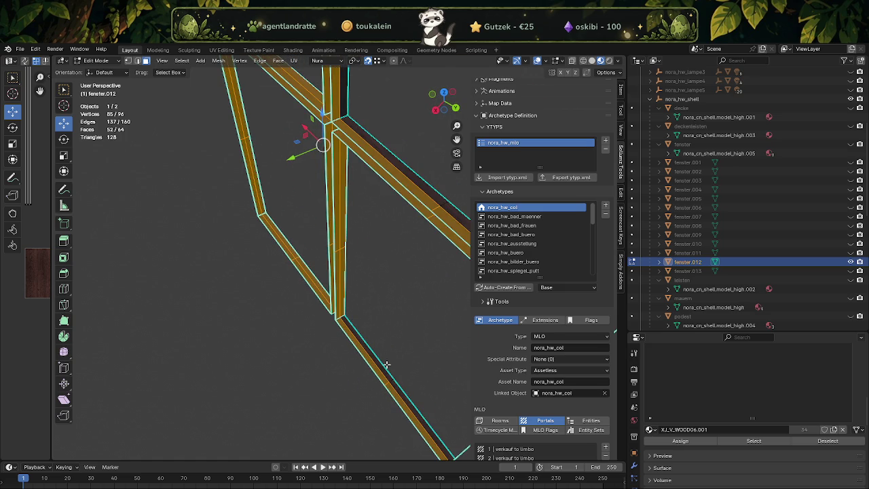
click(348, 248)
click(347, 248)
drag(348, 248, 262, 351)
click(270, 348)
click(189, 318)
Step: Deselect the remaining vertical strip, left diagonal beam, top beam and left beam faces
drag(257, 211, 283, 260)
click(316, 229)
drag(236, 330, 281, 258)
click(194, 211)
click(344, 143)
drag(344, 142, 291, 198)
scroll(up, 3)
drag(269, 222, 246, 202)
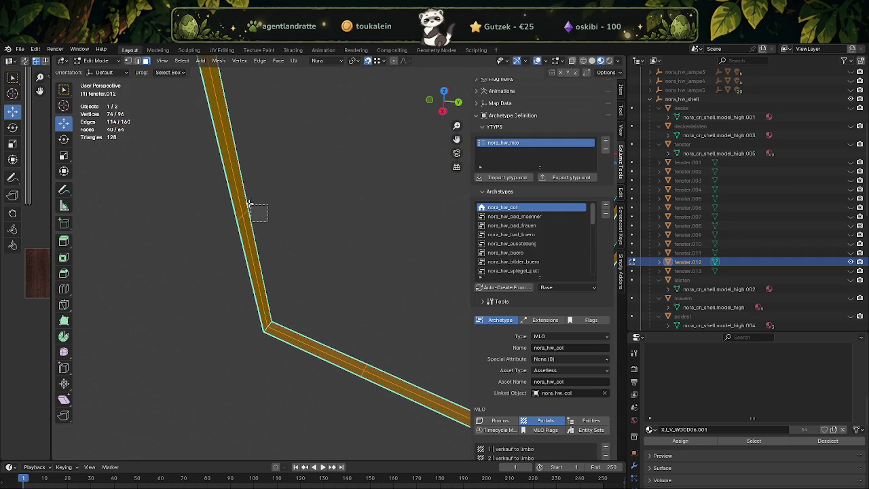
drag(365, 355, 450, 300)
Step: Orbit around the frame to confirm only one layer stays selected
drag(387, 288, 356, 254)
scroll(up, 3)
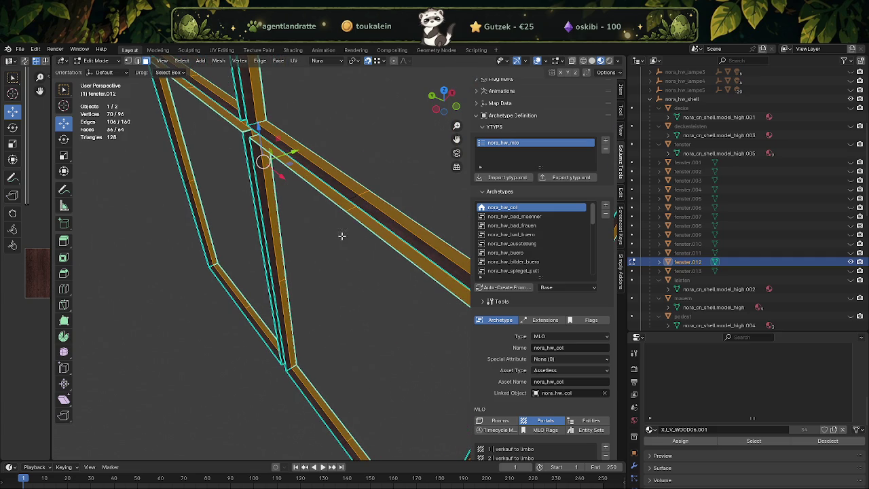
drag(287, 206, 239, 240)
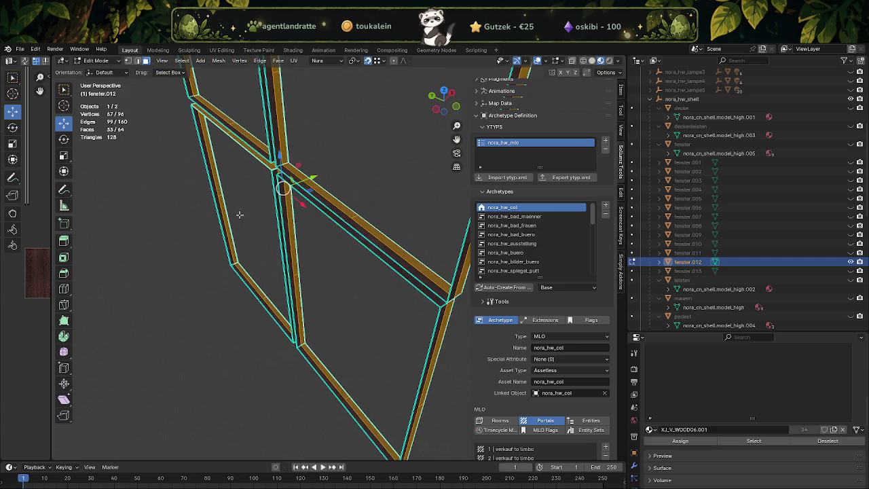
scroll(up, 3)
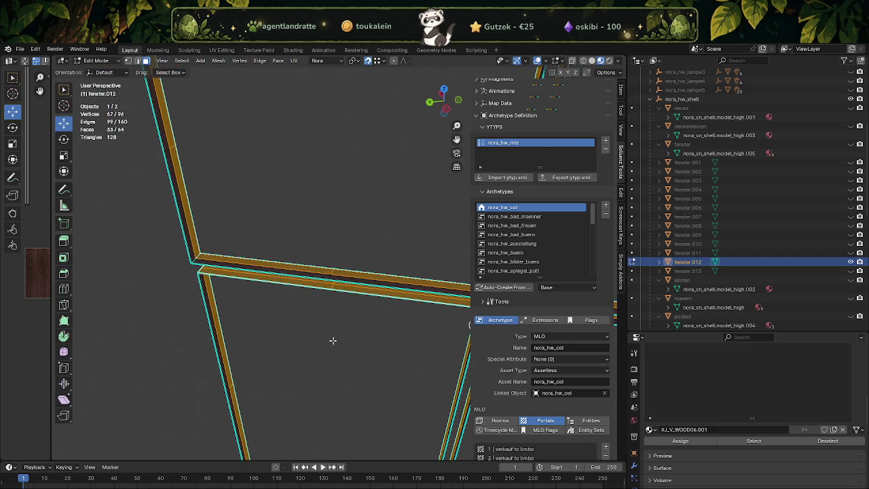
scroll(up, 3)
scroll(down, 3)
drag(330, 314, 398, 357)
right_click(397, 357)
mouse_move(346, 345)
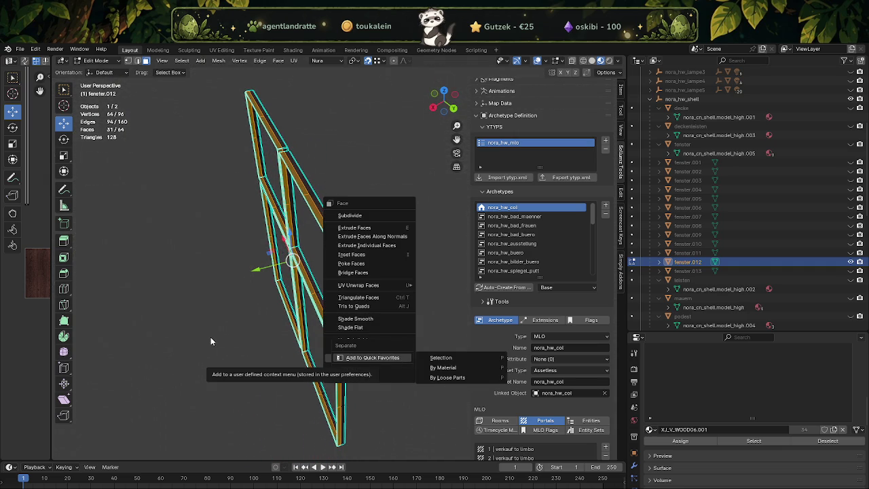
Step: Separate the selected faces into new object fenster.014 and hide it
key(Escape)
click(438, 358)
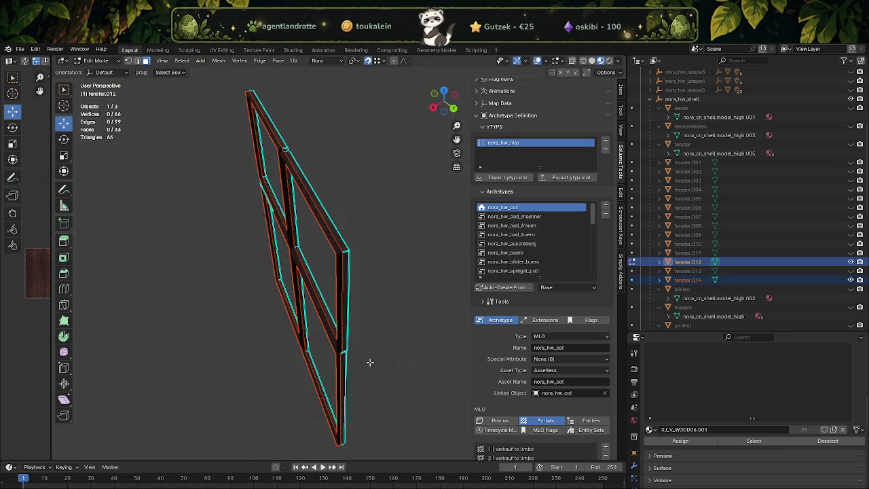
key(Tab)
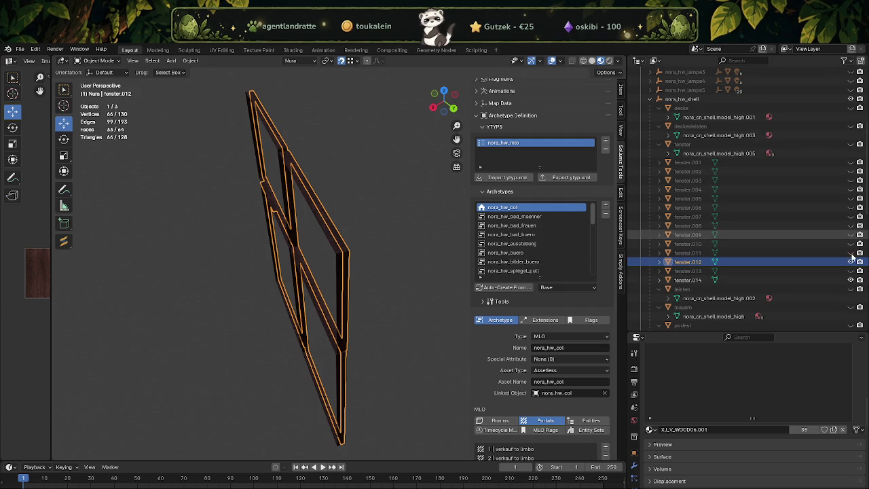
click(851, 281)
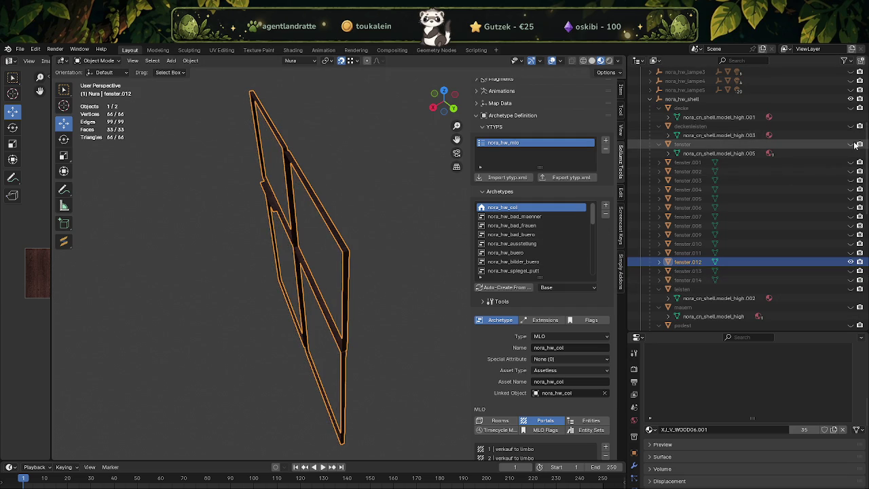
Step: Unhide fenster, add it to the selection and join the frames into one object
click(853, 145)
scroll(up, 3)
scroll(up, 3)
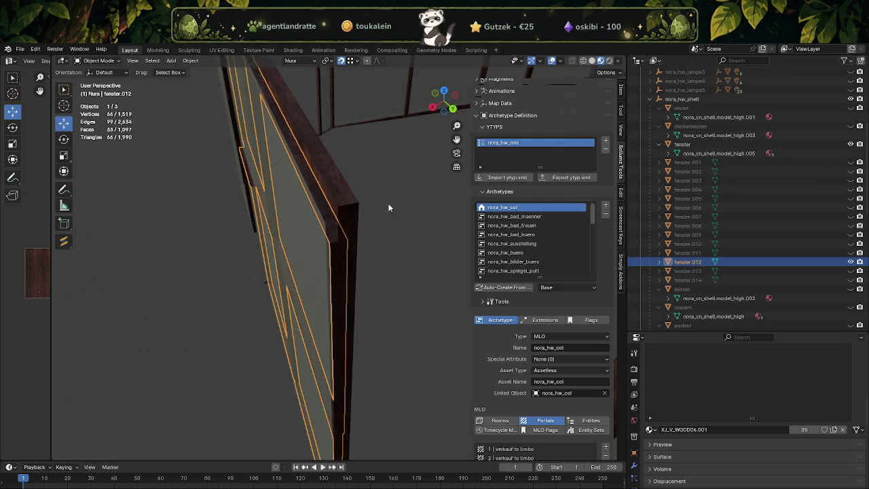
click(357, 206)
right_click(373, 199)
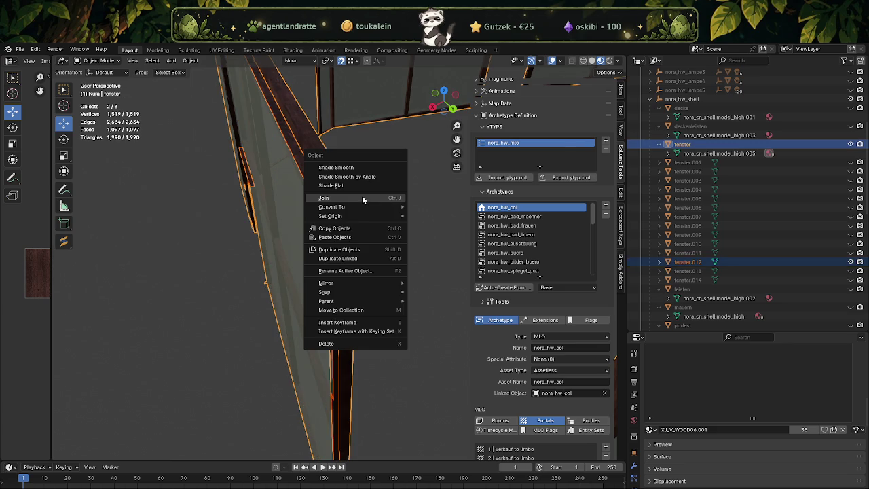
click(362, 196)
Step: Orbit the view to inspect the joined fenster frame object
drag(362, 196, 349, 190)
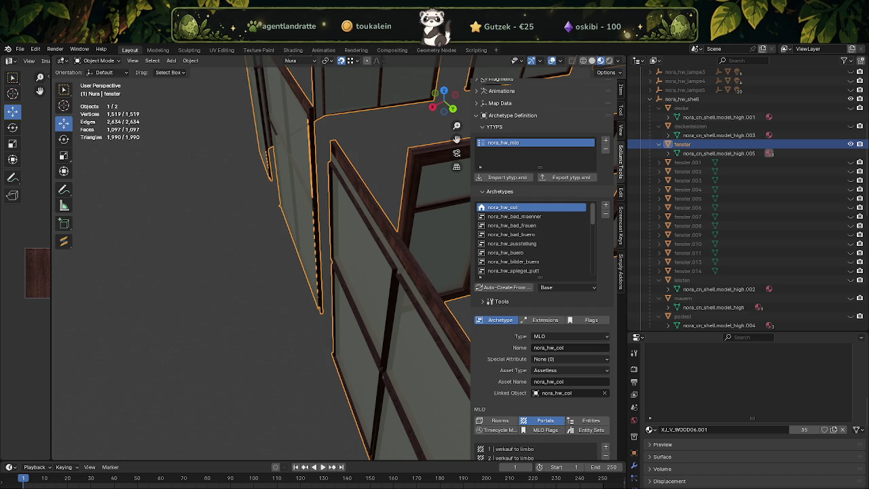
Step: In Edit Mode, dissolve the beam's split top face strip and an extra face split
scroll(up, 3)
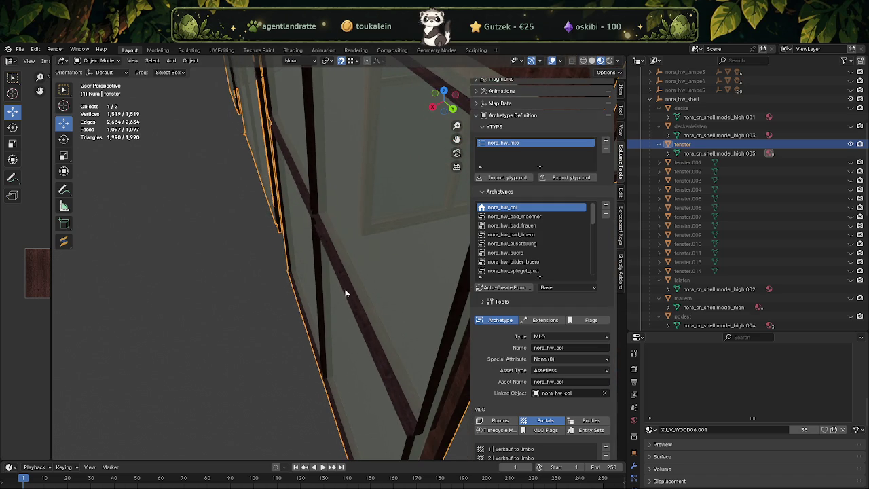
key(Tab)
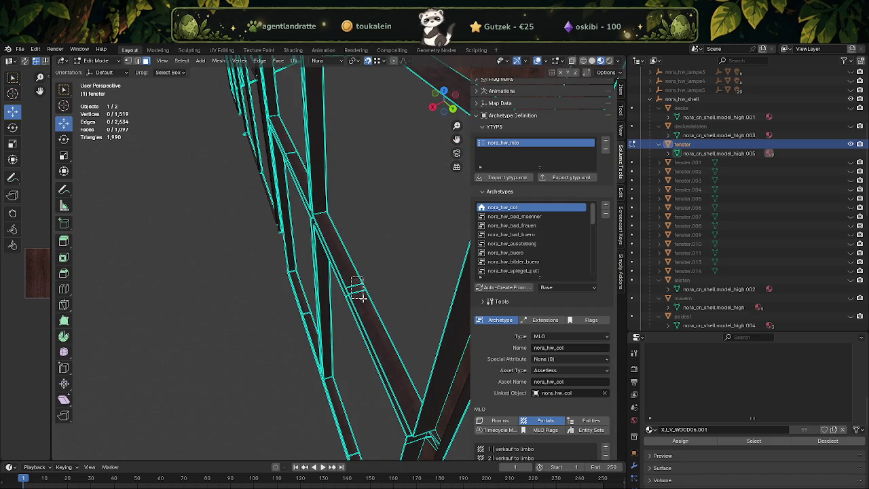
click(354, 288)
key(x)
click(324, 209)
scroll(down, 3)
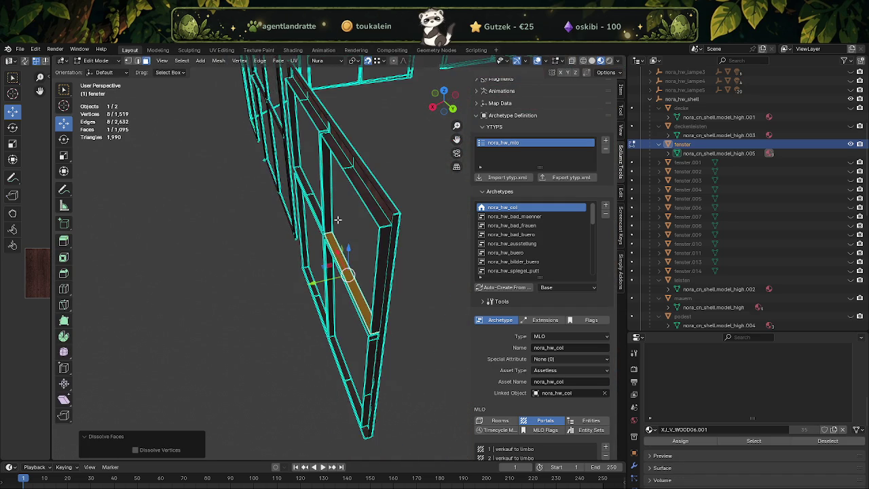
scroll(down, 3)
key(x)
click(332, 168)
Step: Dissolve the split lower frame face into a single face
drag(345, 327, 365, 122)
click(337, 338)
right_click(338, 339)
click(338, 347)
scroll(down, 3)
scroll(up, 3)
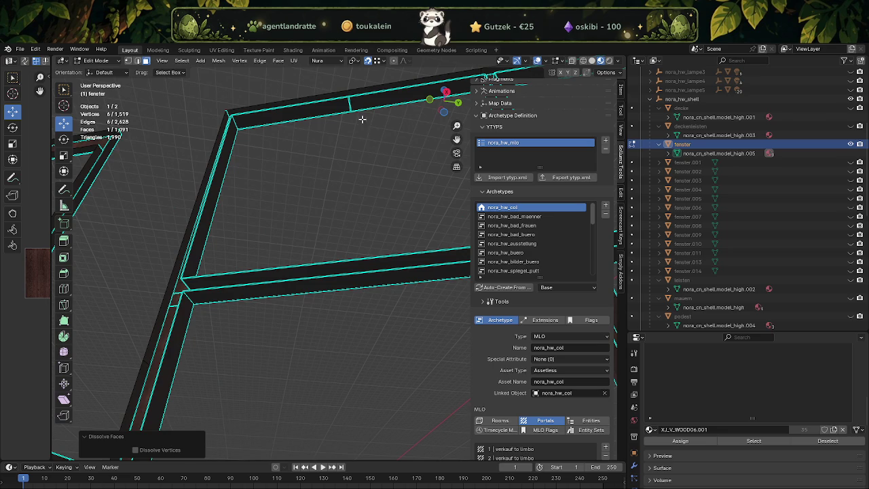
Step: Select the window frame's top, left side, bottom and vertical faces
key(ctrl+f)
click(343, 104)
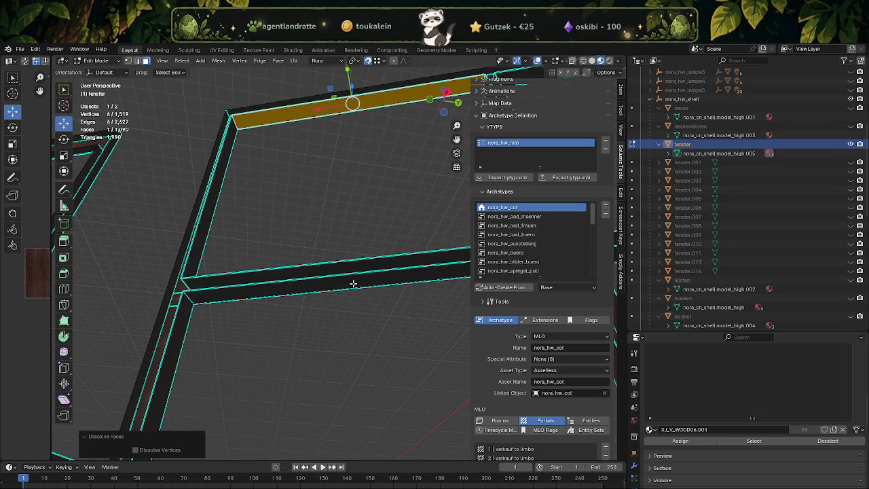
scroll(down, 3)
drag(356, 297, 264, 309)
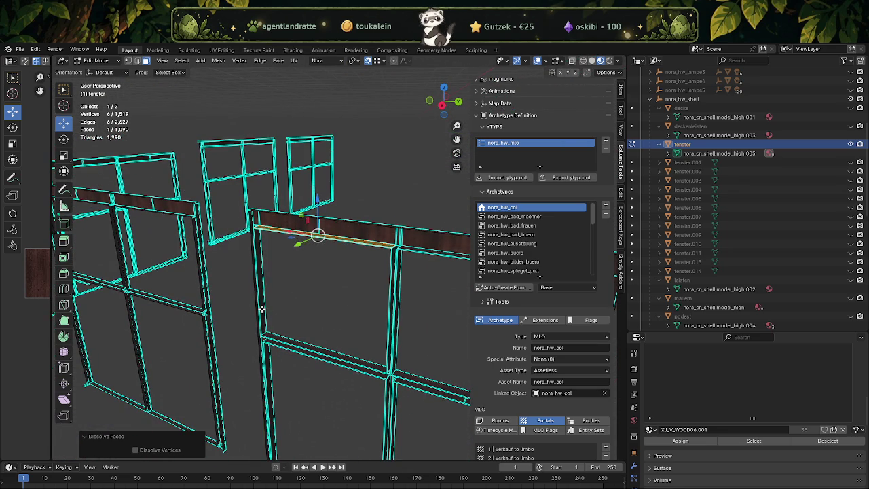
click(261, 309)
click(304, 345)
scroll(up, 3)
drag(353, 285, 379, 261)
scroll(up, 3)
click(369, 363)
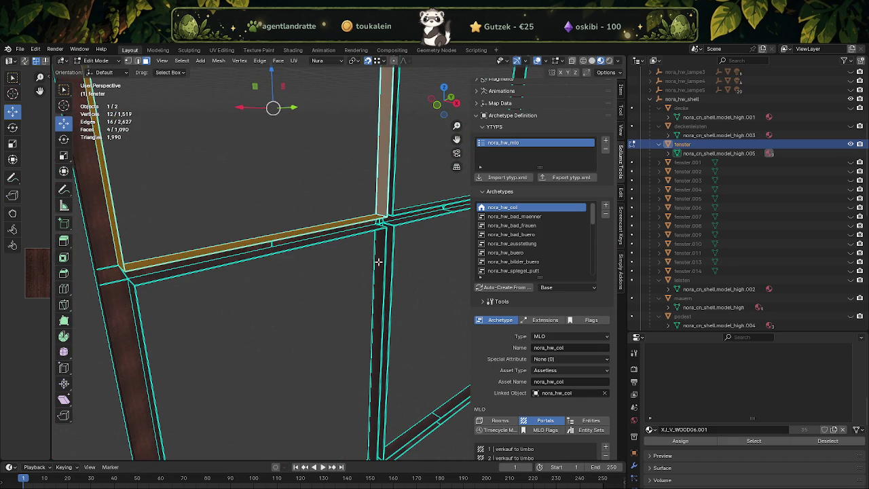
click(381, 265)
click(294, 246)
Step: Add the bottom segment, right post top and two beam faces to the selection
drag(295, 246, 384, 214)
click(192, 337)
click(367, 304)
click(384, 214)
click(291, 164)
click(299, 173)
drag(299, 194, 228, 197)
Step: Add the remaining post and top beam faces, then separate the selection into fenster.012
click(250, 270)
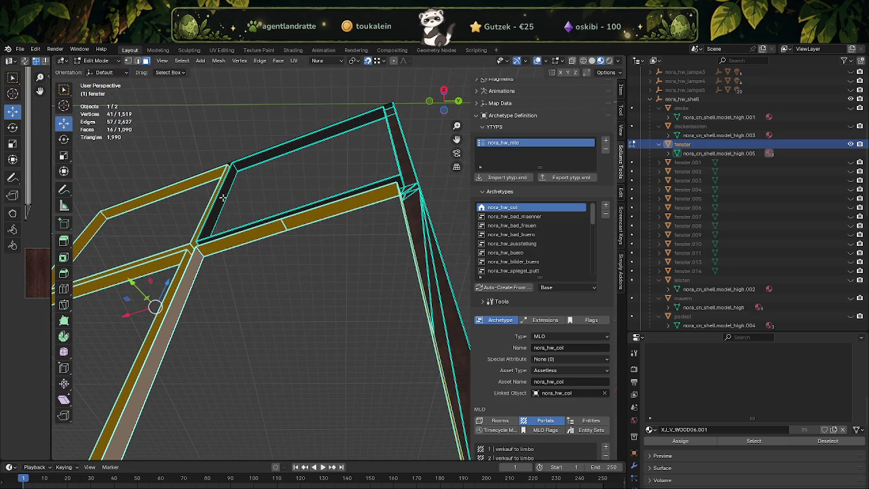
click(223, 197)
click(288, 148)
drag(288, 148, 284, 215)
click(378, 142)
click(284, 215)
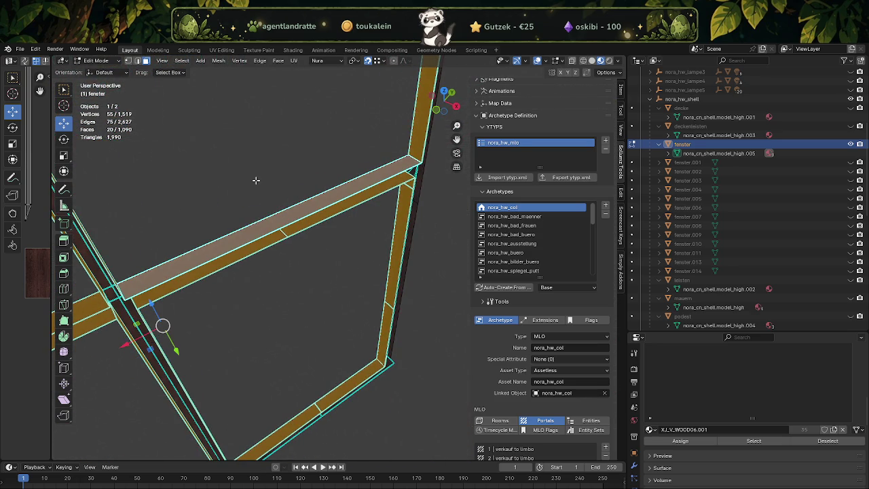
right_click(256, 180)
click(292, 208)
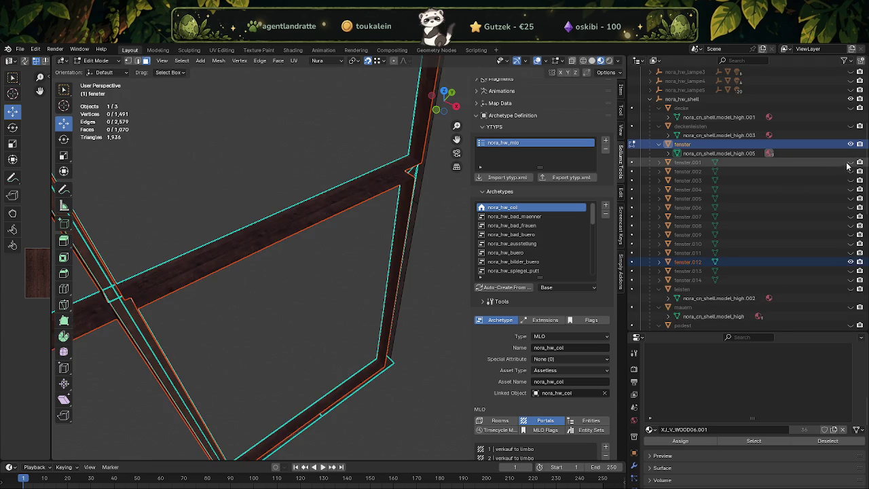
Step: Hide the edited fenster object and start editing the new fenster.012 frame mesh
click(851, 146)
drag(353, 258, 268, 211)
key(Tab)
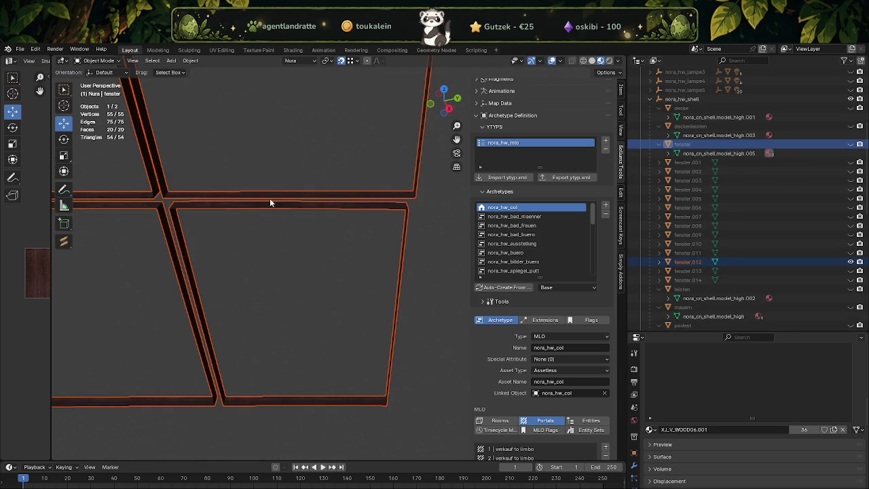
click(272, 194)
key(Tab)
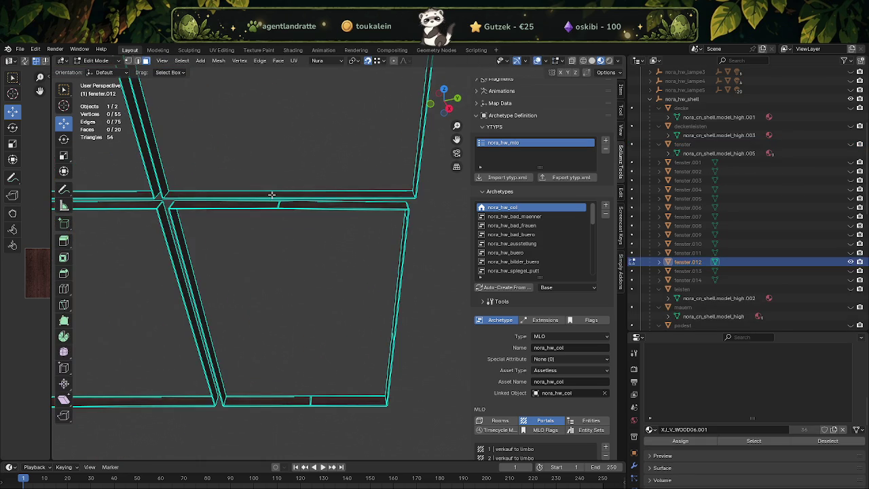
drag(272, 195, 272, 184)
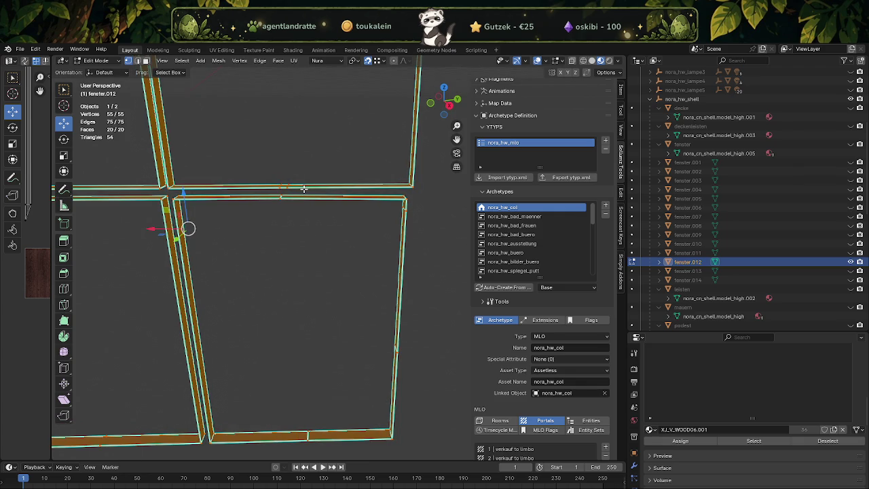
Step: Dissolve the first four groups of redundant corner vertices on fenster.012
drag(258, 159, 302, 224)
right_click(300, 214)
click(300, 214)
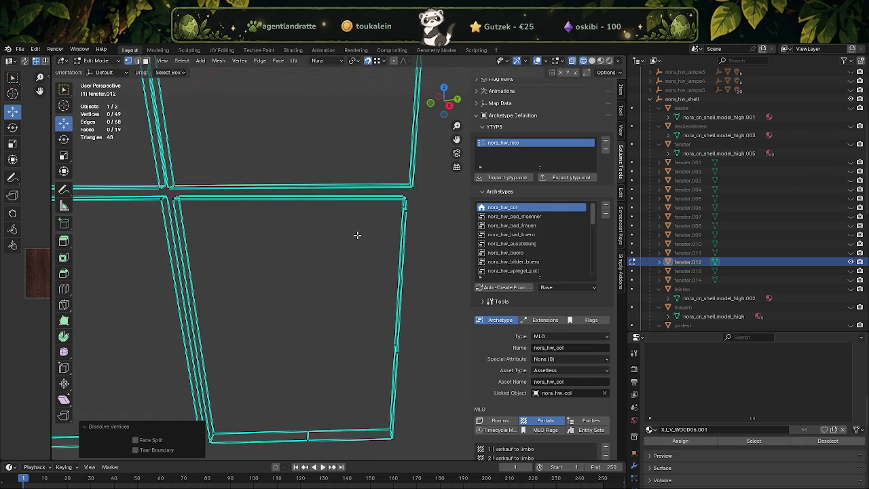
drag(418, 229, 398, 203)
right_click(397, 203)
click(397, 204)
drag(426, 351, 390, 369)
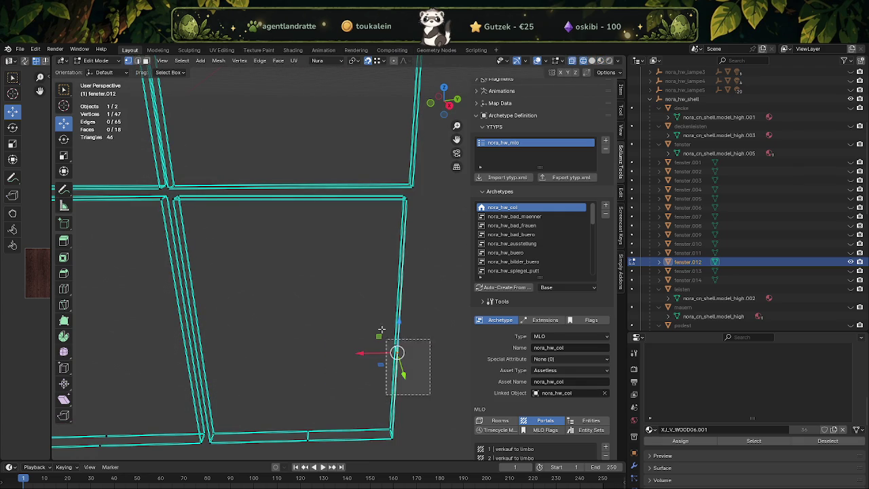
right_click(375, 324)
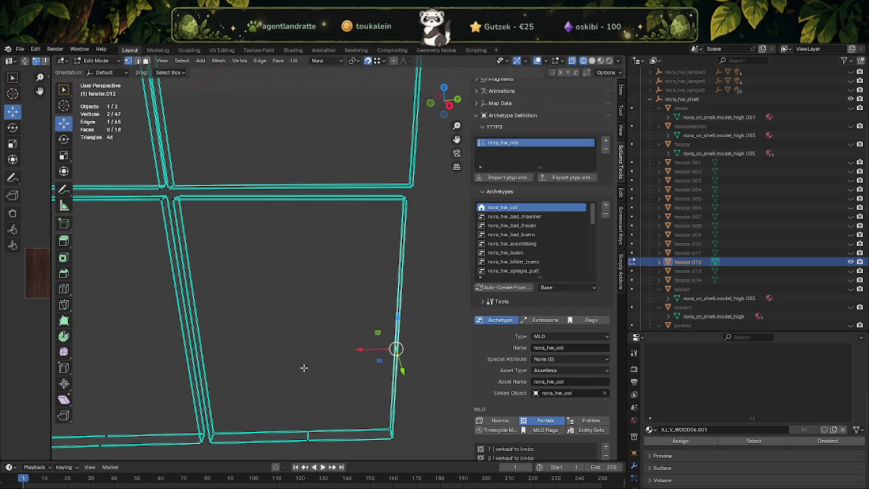
right_click(381, 336)
click(339, 332)
drag(287, 398, 309, 438)
right_click(319, 445)
click(283, 447)
Step: Dissolve the remaining redundant vertex pairs, leaving 33 vertices, 49 edges and 16 faces
drag(320, 414, 213, 355)
drag(214, 355, 247, 380)
key(ctrl+x)
drag(207, 170, 267, 256)
key(ctrl+x)
scroll(up, 3)
scroll(down, 3)
right_click(268, 257)
click(268, 257)
drag(268, 256, 300, 207)
drag(300, 207, 333, 266)
right_click(333, 266)
click(333, 267)
drag(333, 267, 293, 295)
scroll(up, 3)
drag(360, 303, 355, 274)
Step: Subdivide the whole fenster.012 frame once, giving 98 vertices and 64 faces
key(a)
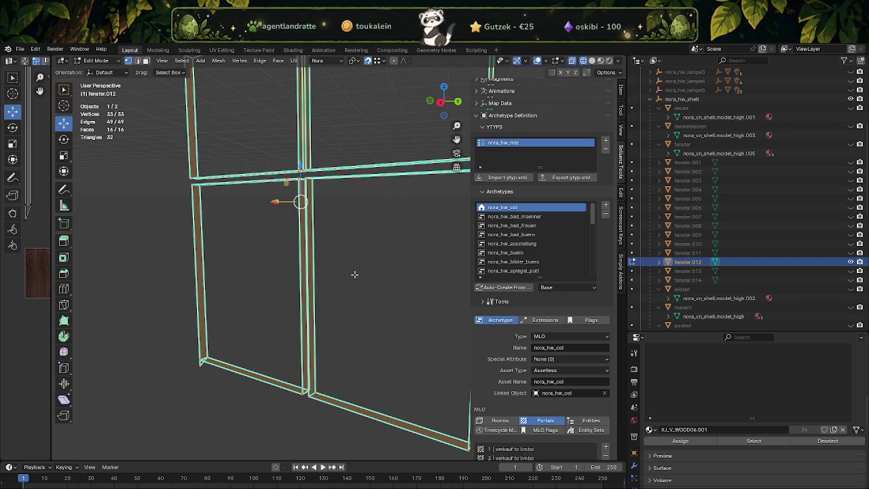
right_click(357, 274)
click(357, 274)
scroll(up, 3)
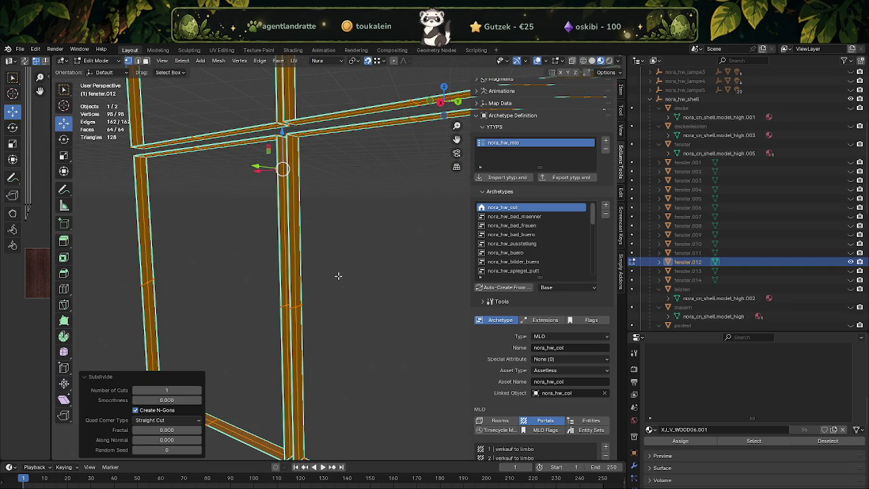
Step: Deselect the other frame's faces, starting with its diagonal faces and floor strip
drag(340, 274, 290, 288)
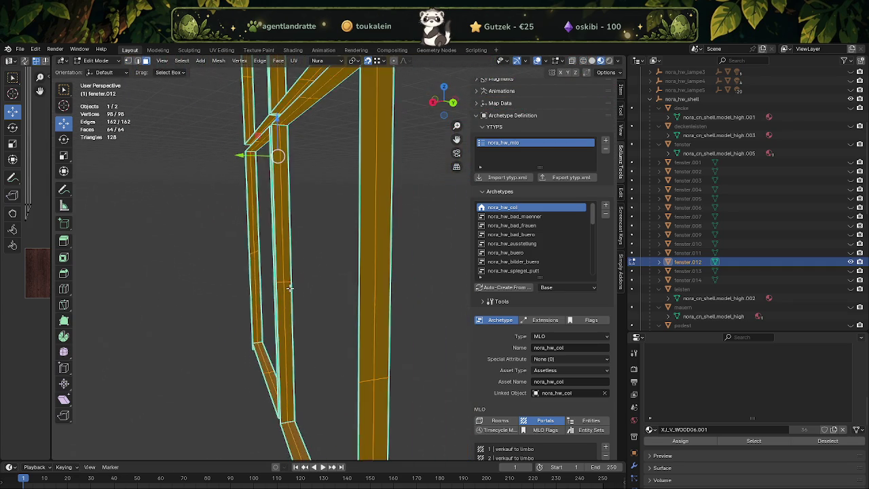
scroll(up, 3)
click(230, 306)
drag(229, 306, 243, 302)
click(165, 289)
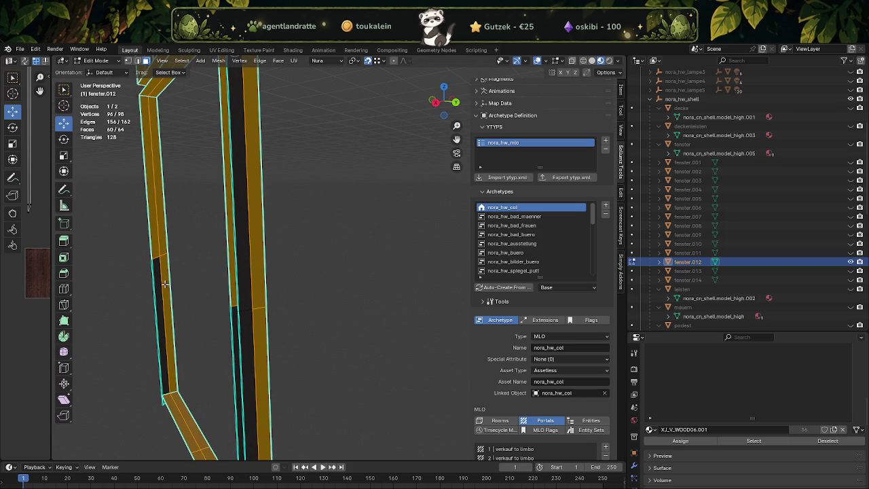
click(150, 259)
drag(164, 373, 205, 242)
click(228, 358)
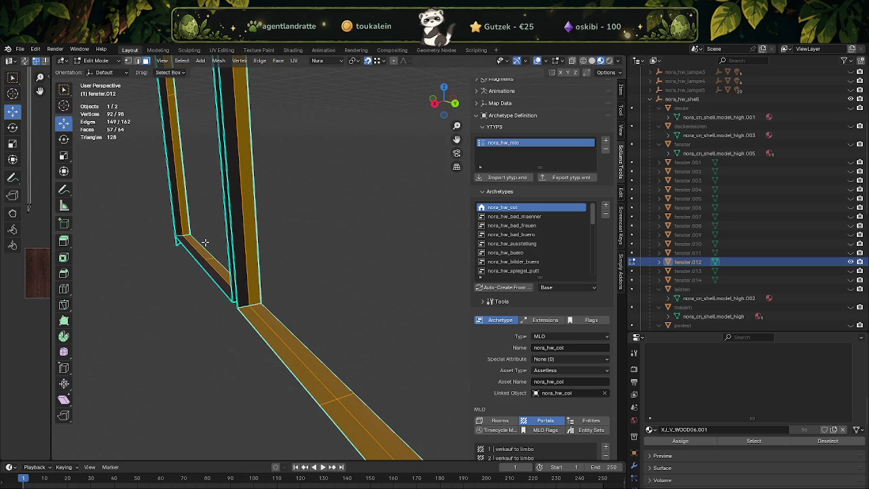
click(324, 405)
drag(323, 405, 299, 285)
click(309, 232)
Step: Deselect the other frame's remaining diagonal, vertical, top and right beam faces
drag(302, 316, 317, 212)
click(346, 264)
click(348, 239)
click(315, 211)
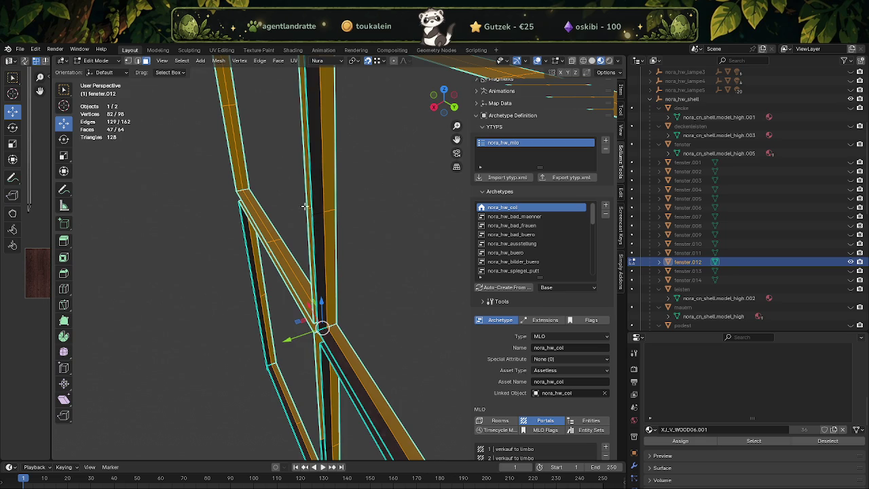
click(307, 209)
click(266, 251)
drag(266, 251, 284, 306)
click(274, 247)
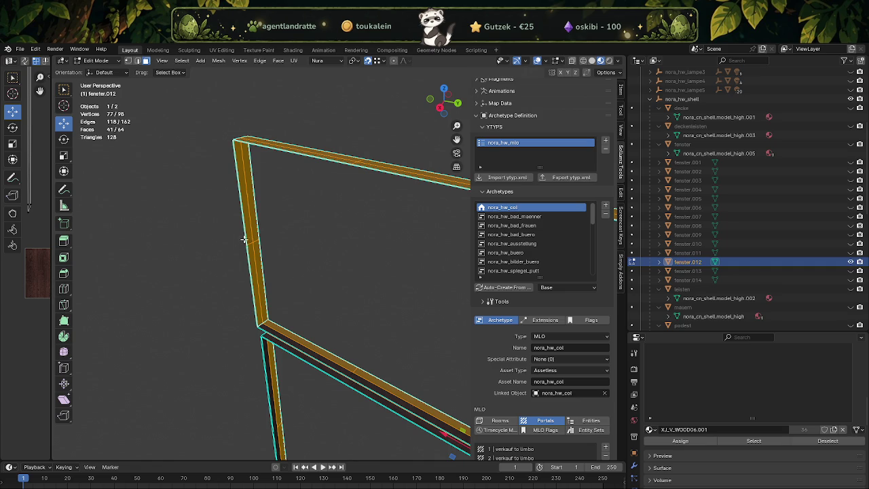
click(247, 246)
drag(248, 246, 314, 196)
click(320, 185)
drag(305, 237, 344, 274)
click(346, 270)
drag(362, 339, 318, 292)
click(324, 304)
drag(320, 340, 278, 307)
click(388, 317)
drag(270, 271, 286, 307)
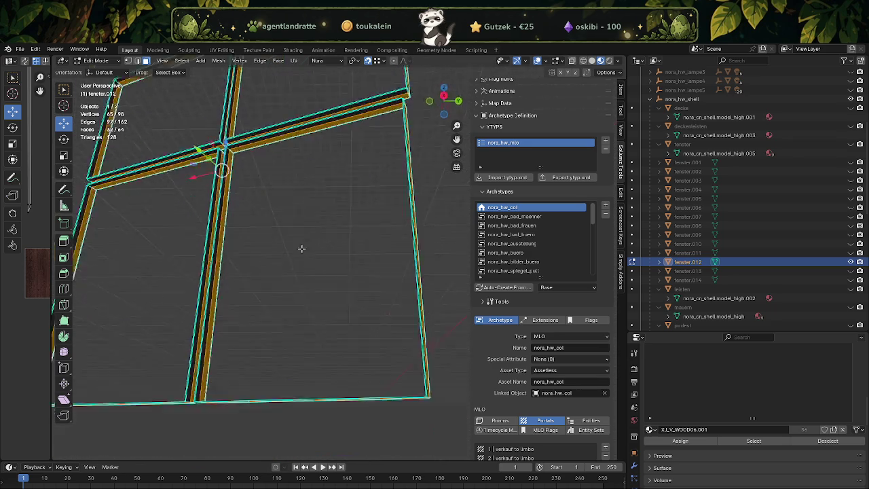
right_click(286, 307)
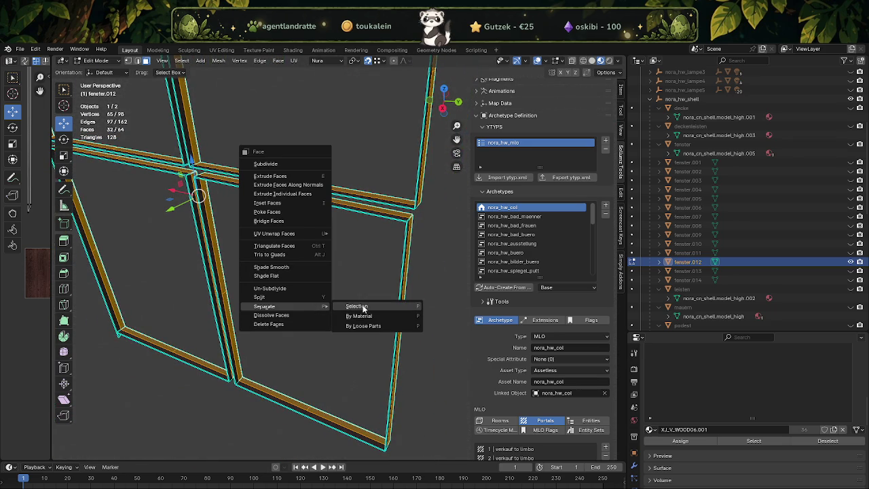
Step: Separate the selected faces into a new object, fenster.015, back in Object Mode
click(381, 326)
key(Tab)
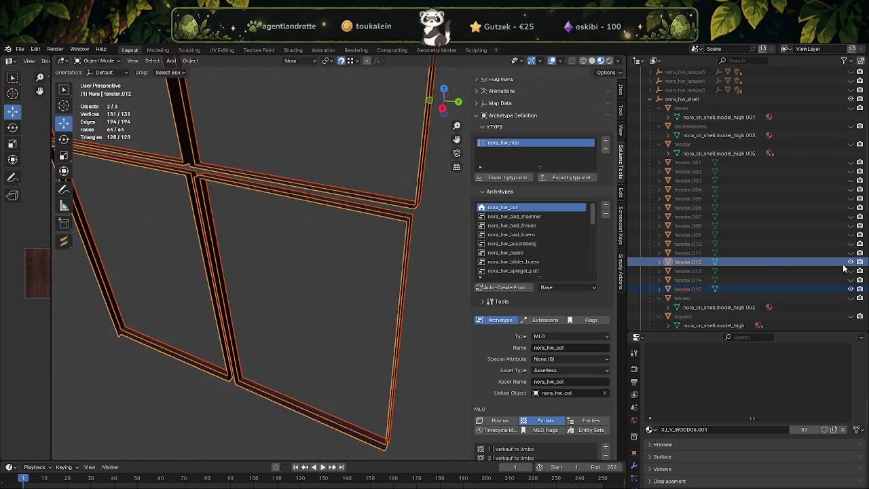
click(851, 262)
Step: Toggle fenster.012 and fenster.015 visibility to check the split, then show the fenster windows
drag(446, 276, 363, 267)
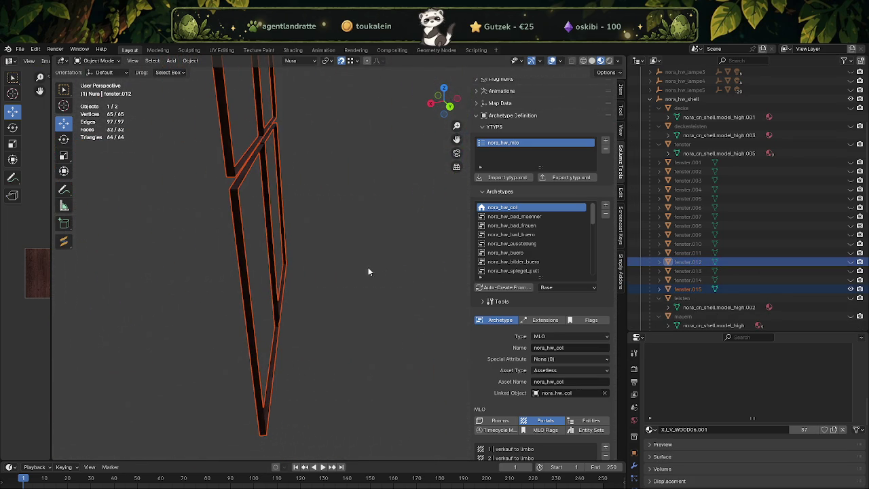
click(851, 290)
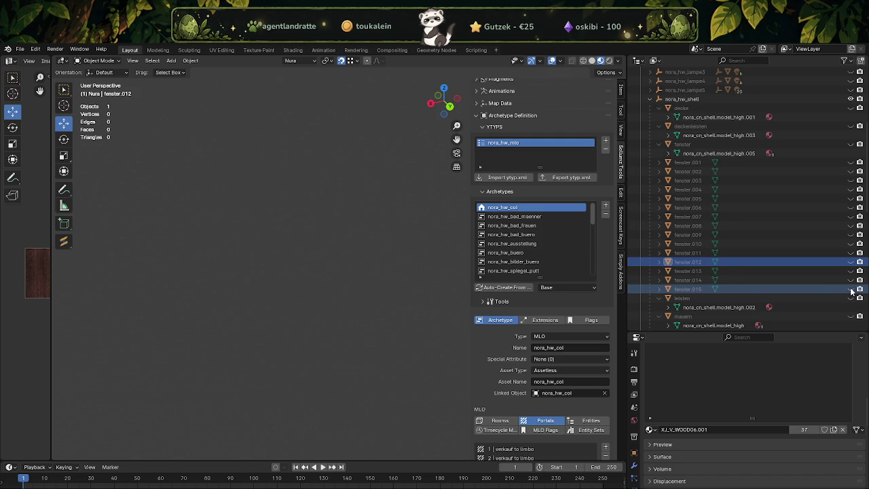
click(851, 262)
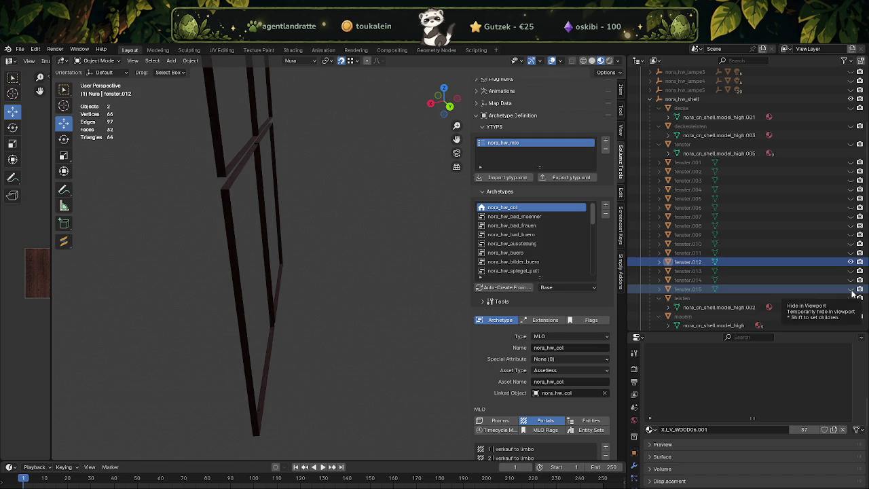
click(851, 289)
click(851, 262)
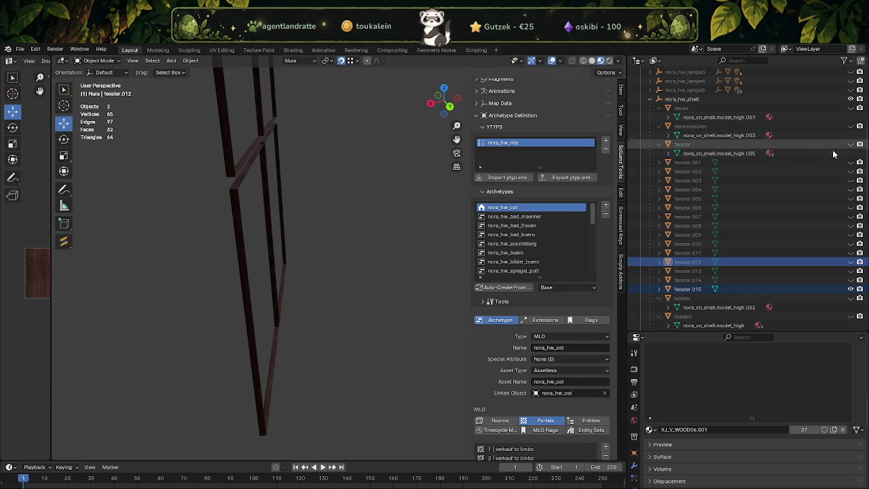
click(851, 144)
drag(253, 226, 230, 217)
scroll(up, 3)
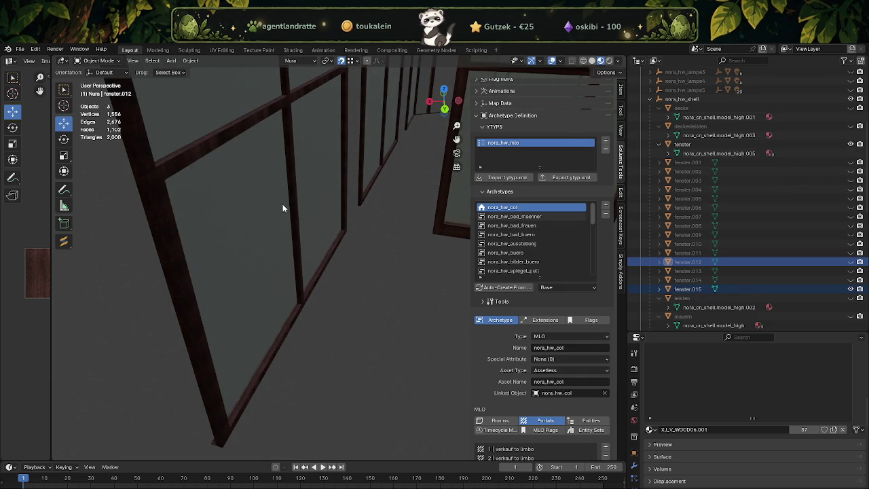
Step: Join fenster.015 into the fenster object, giving 1,556 vertices and 1,102 faces
click(290, 199)
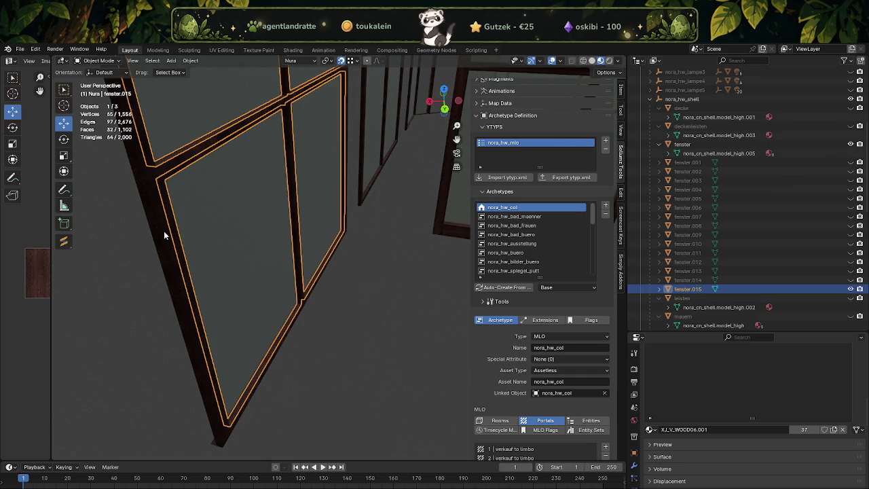
click(165, 233)
right_click(216, 236)
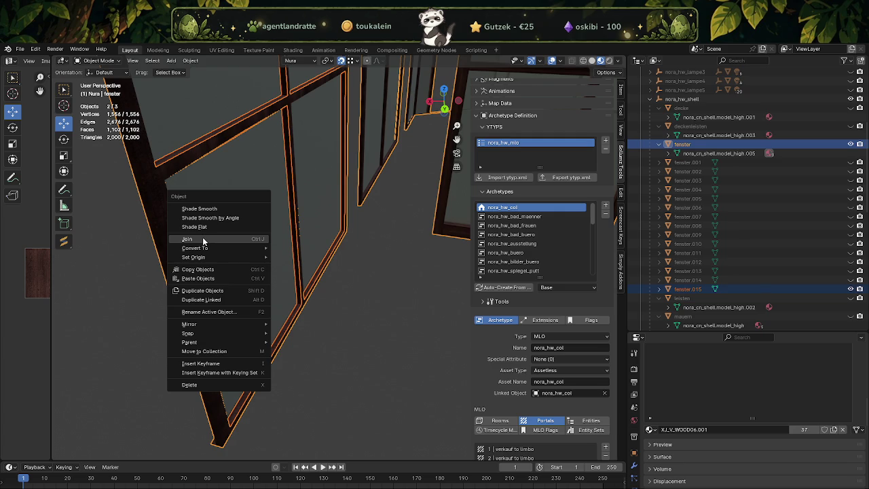
click(202, 238)
drag(203, 238, 374, 242)
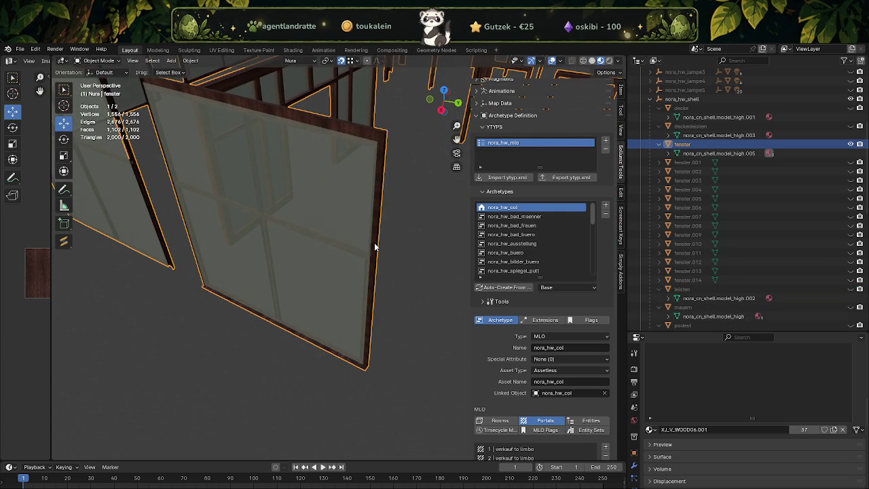
scroll(down, 3)
drag(298, 276, 394, 304)
scroll(up, 3)
scroll(up, 3)
scroll(up, 3)
scroll(down, 3)
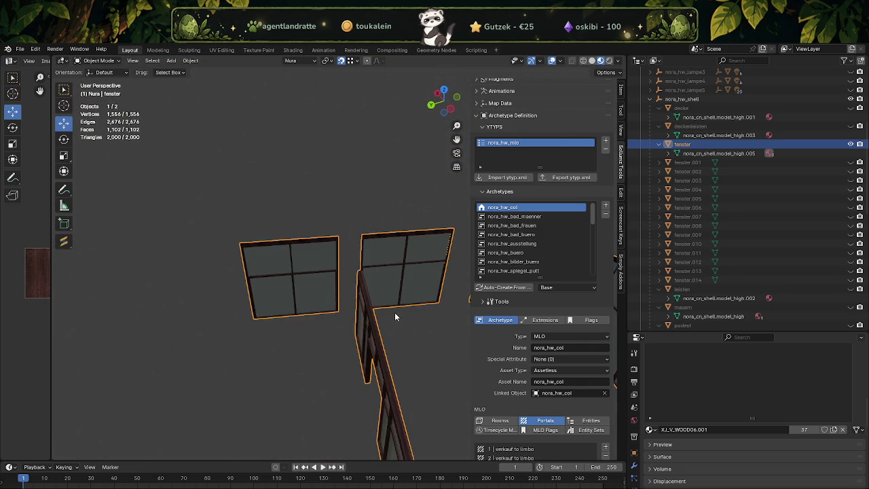
scroll(down, 3)
Step: Hide the joined fenster object, unhide fenster.001–fenster.014, and hide the leisten baseboards
key(h)
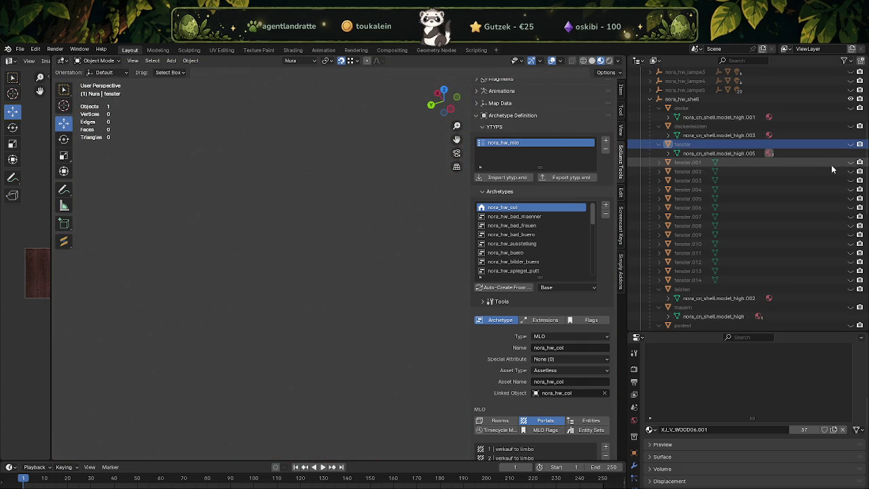
drag(851, 163, 849, 291)
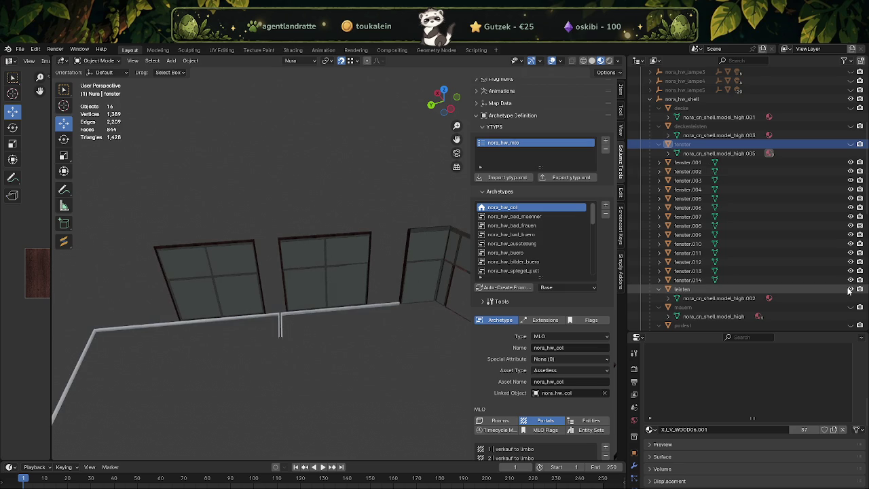
click(849, 290)
Step: Join fenster.001 through fenster.014 into fenster.001 and select all its geometry in Edit Mode
click(683, 164)
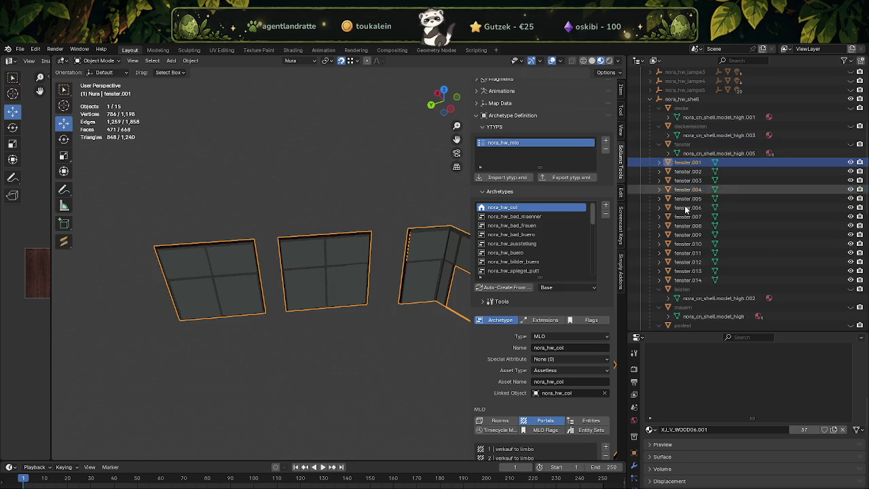
click(685, 280)
scroll(up, 3)
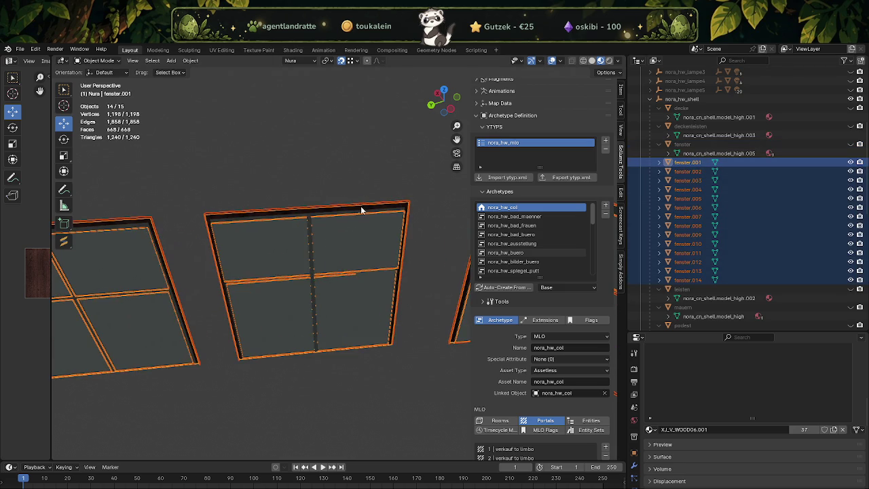
right_click(334, 155)
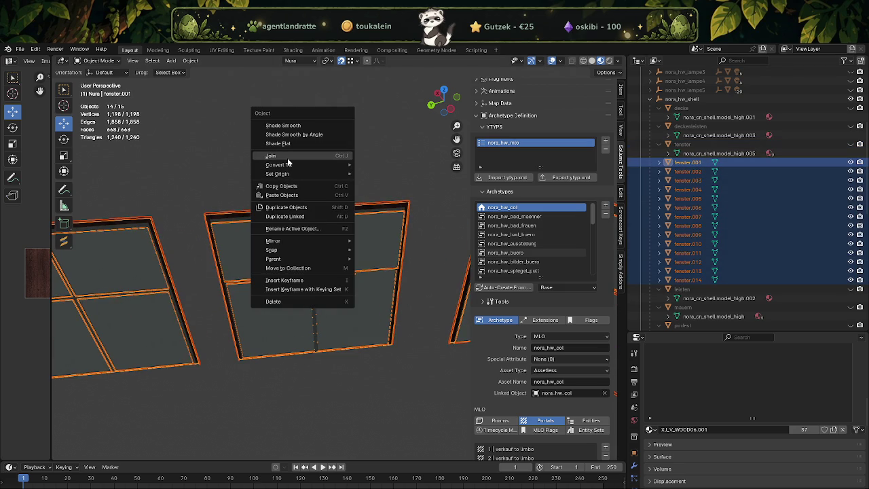
click(288, 159)
drag(287, 160, 280, 258)
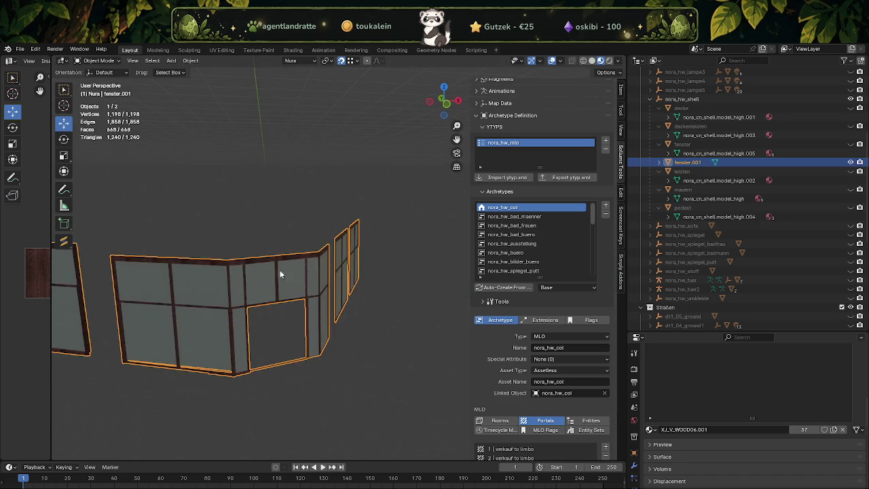
key(Tab)
key(a)
scroll(up, 3)
scroll(up, 3)
drag(358, 228, 344, 258)
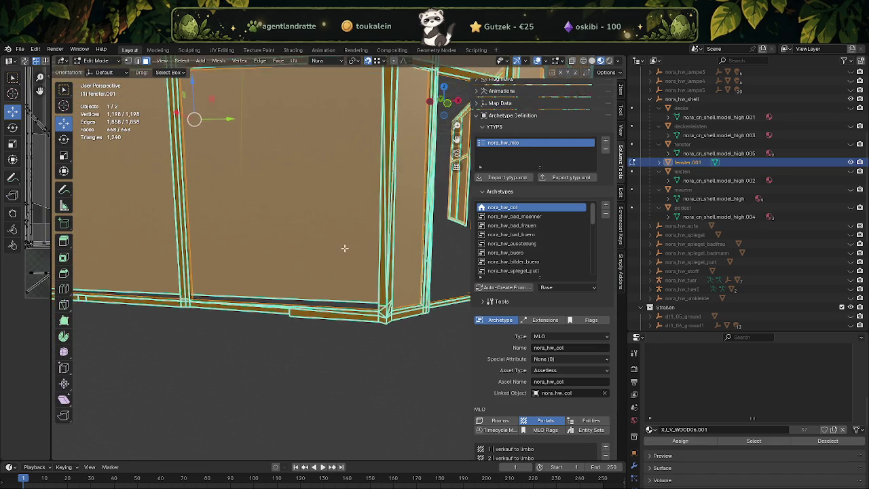
Step: Compare the joined frame's bottom edge against the original fenster windows by toggling their visibility
click(281, 292)
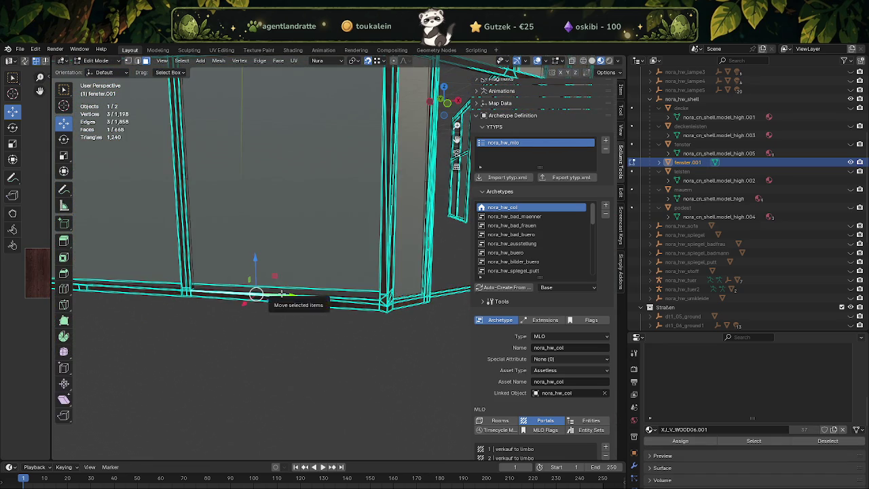
scroll(up, 3)
drag(281, 293, 202, 243)
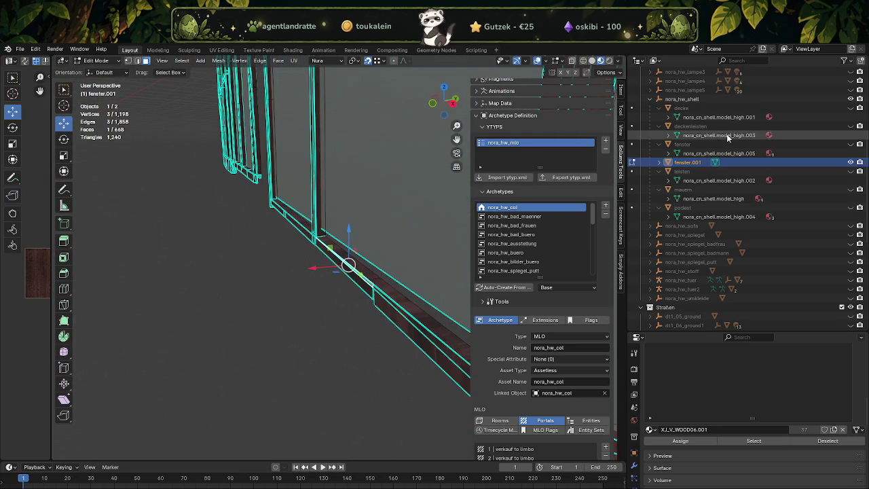
click(851, 145)
click(851, 145)
click(851, 144)
click(851, 144)
click(851, 144)
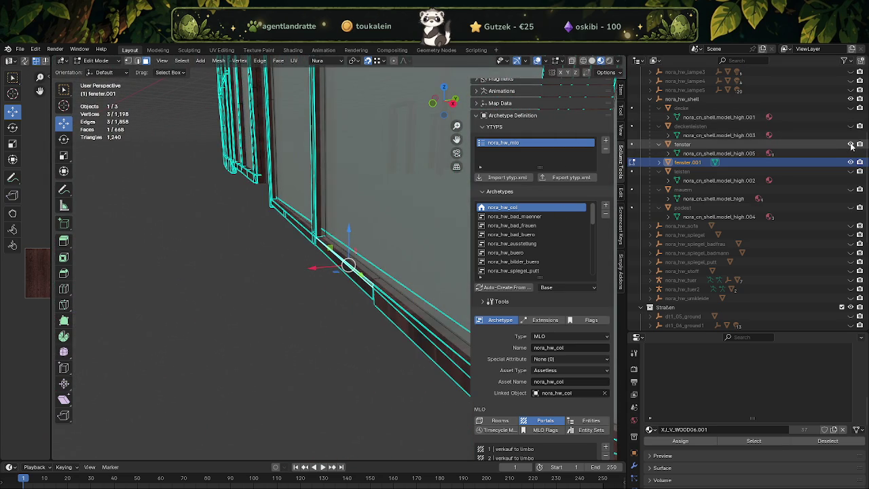
drag(319, 218, 370, 224)
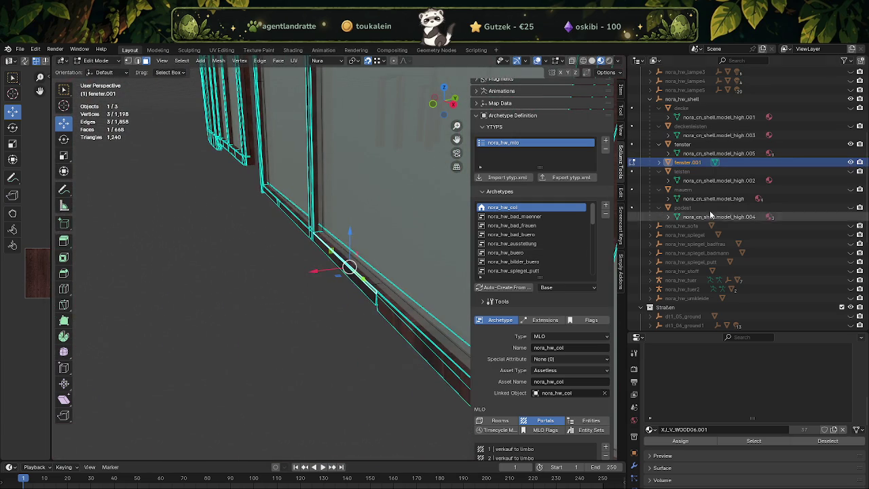
click(851, 162)
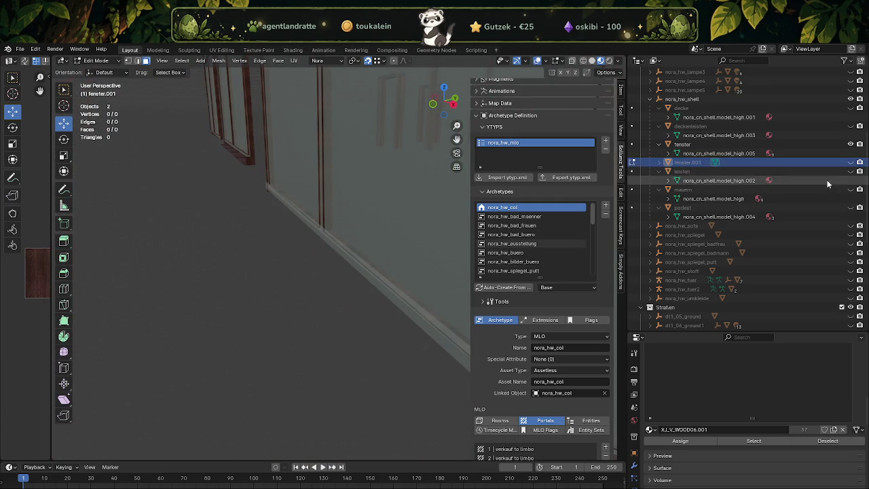
click(852, 163)
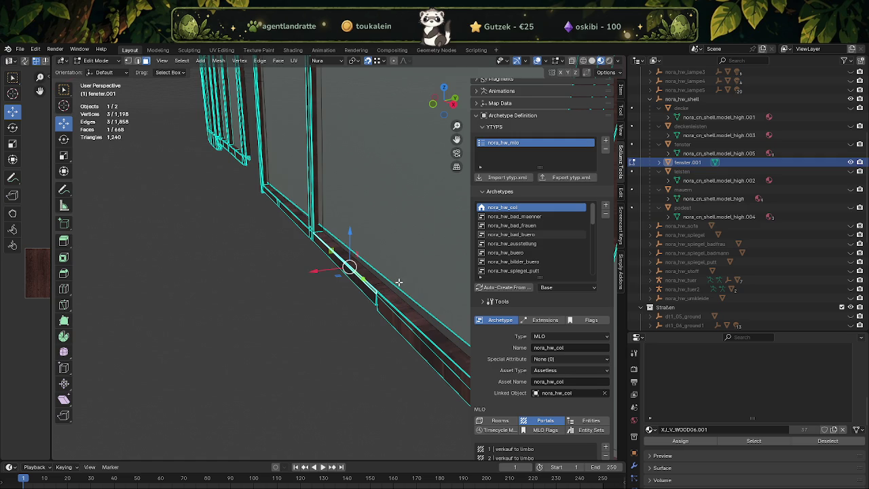
Step: Select the frame's bottom edge and lower it straight down along Z
key(2)
click(399, 282)
drag(400, 282, 332, 292)
scroll(down, 3)
drag(331, 292, 282, 232)
scroll(up, 3)
scroll(up, 3)
scroll(up, 3)
scroll(up, 3)
drag(316, 280, 343, 326)
key(alt+z)
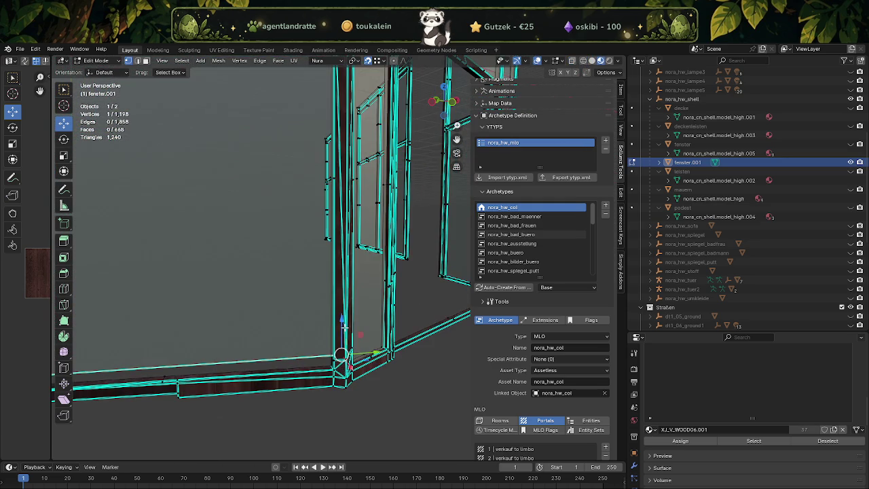
key(g)
key(z)
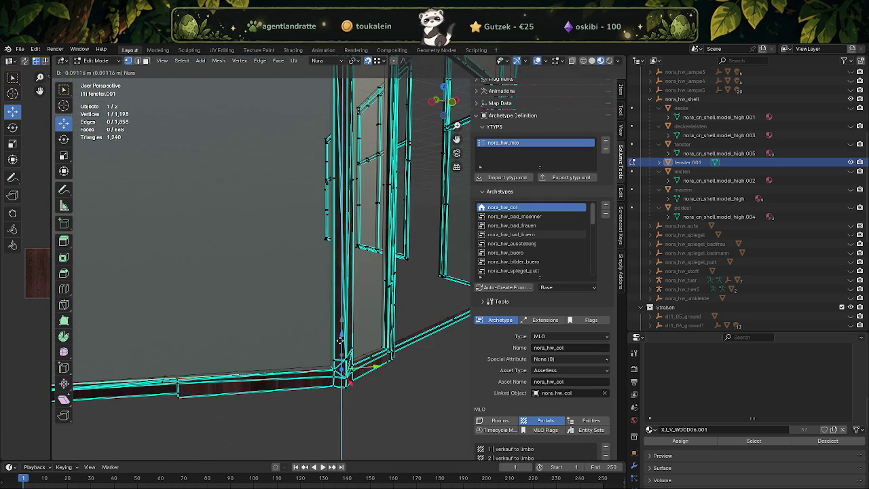
click(339, 340)
Step: Lower the corner vertex at the frame bottom along Z and return to Object Mode
drag(340, 339, 279, 300)
key(alt+z)
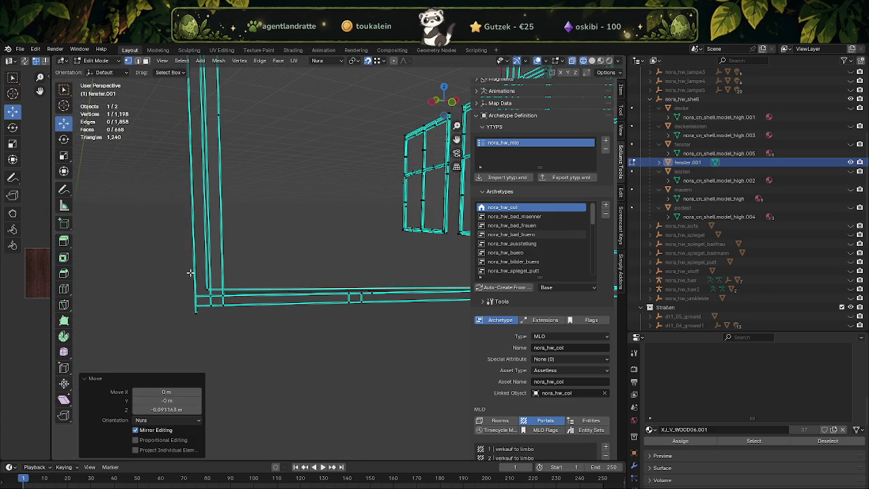
click(209, 288)
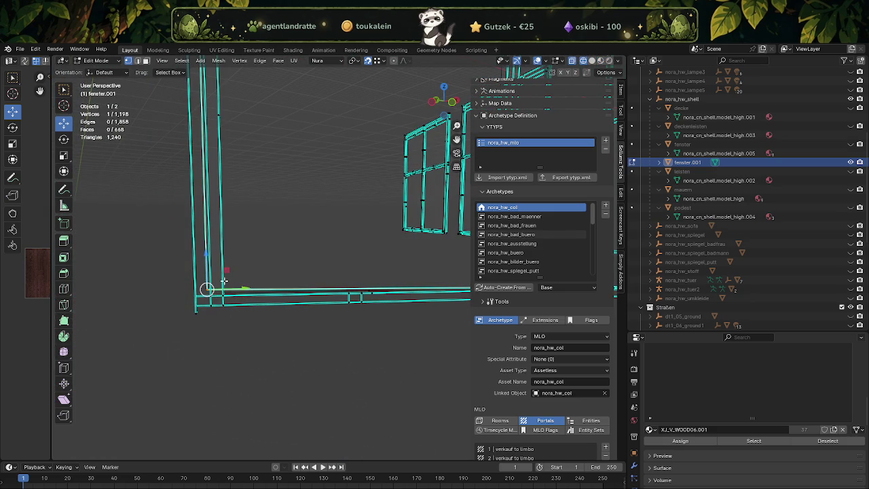
key(alt+z)
key(g)
key(z)
click(207, 260)
key(alt+z)
drag(211, 261, 323, 311)
key(Tab)
key(alt+z)
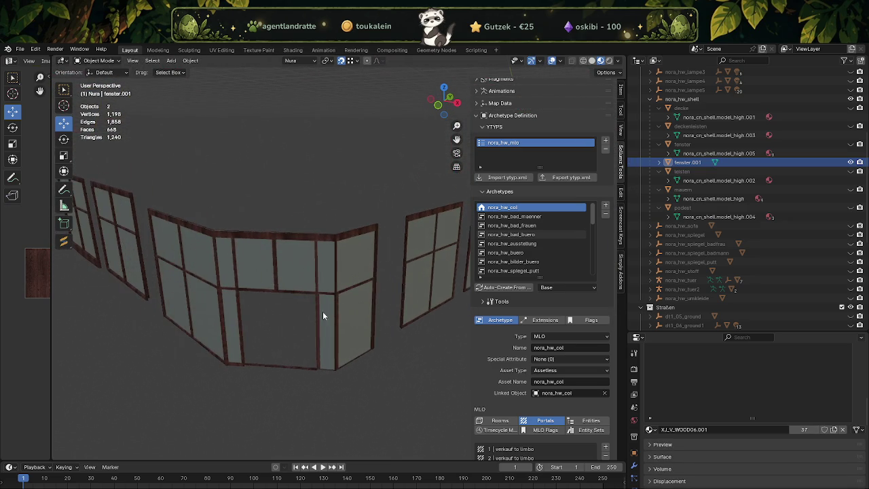
Step: Check the window frames' normals with the Face Orientation overlay, then turn it off
click(561, 60)
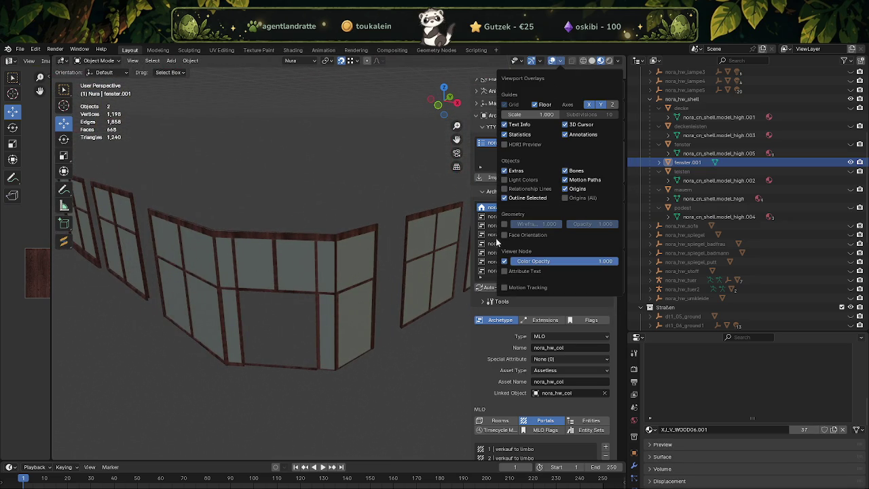
click(504, 235)
drag(373, 282, 592, 190)
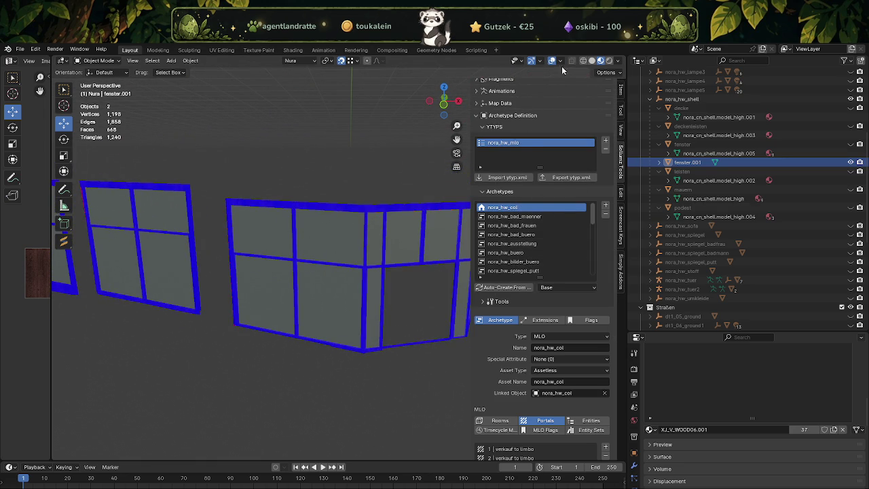
click(560, 63)
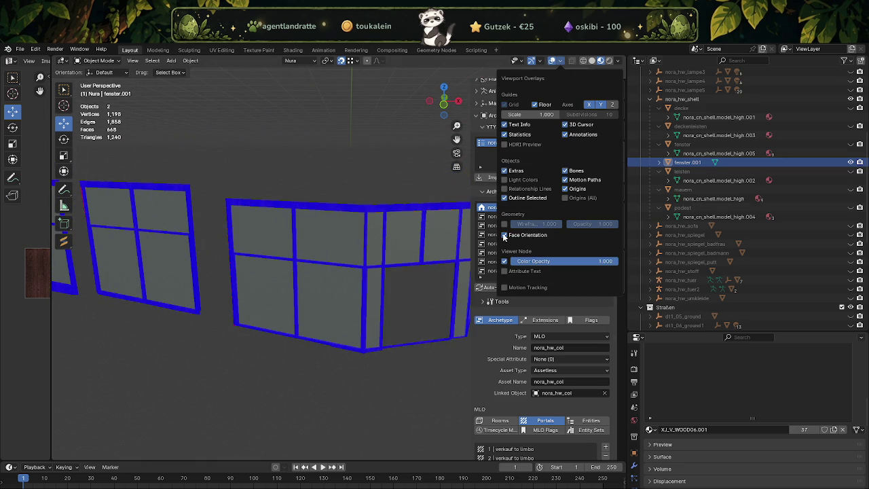
click(505, 236)
Step: Remove unused material slots from the window object and show the build1b_1.001 building copy
click(265, 207)
click(190, 60)
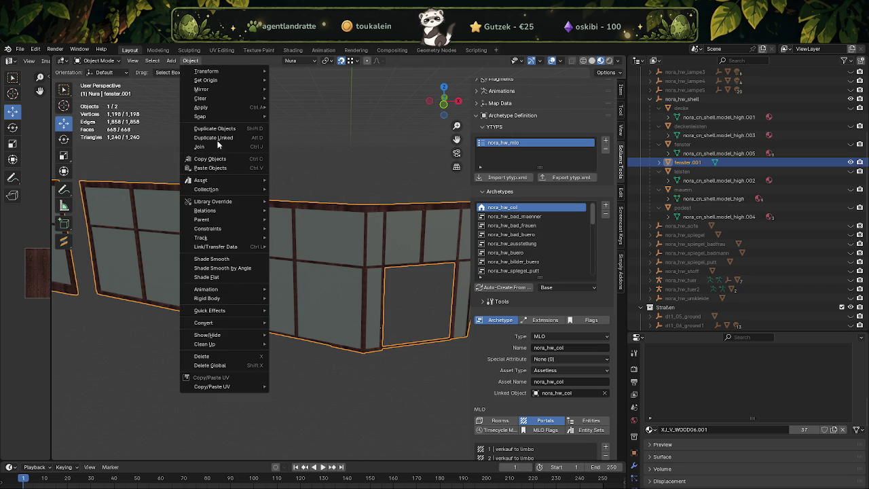
click(319, 365)
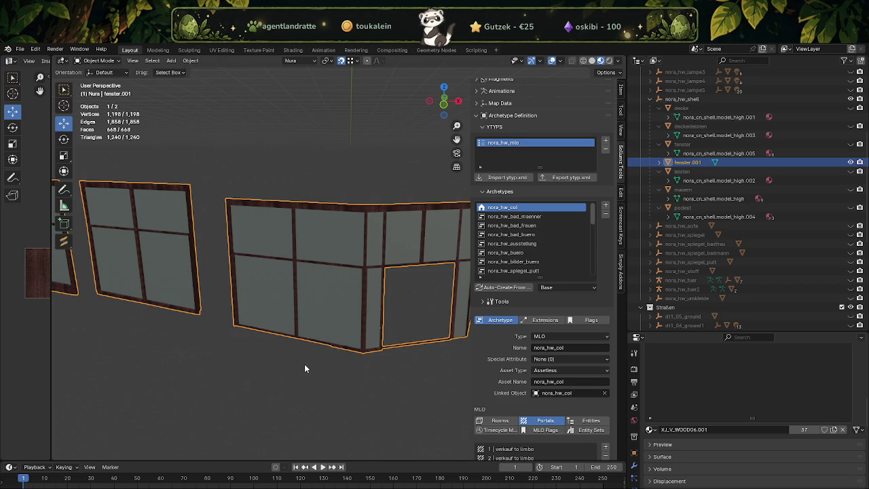
drag(359, 351, 340, 341)
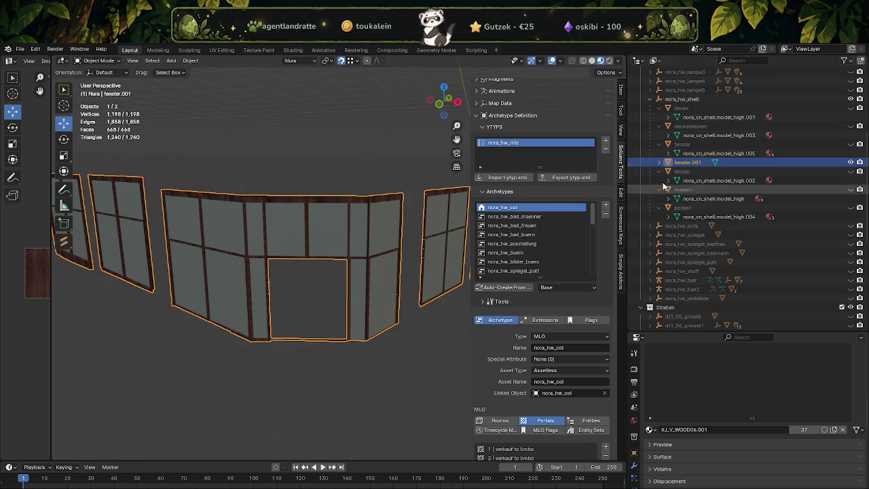
scroll(down, 3)
scroll(down, 3)
scroll(down, 3)
scroll(down, 3)
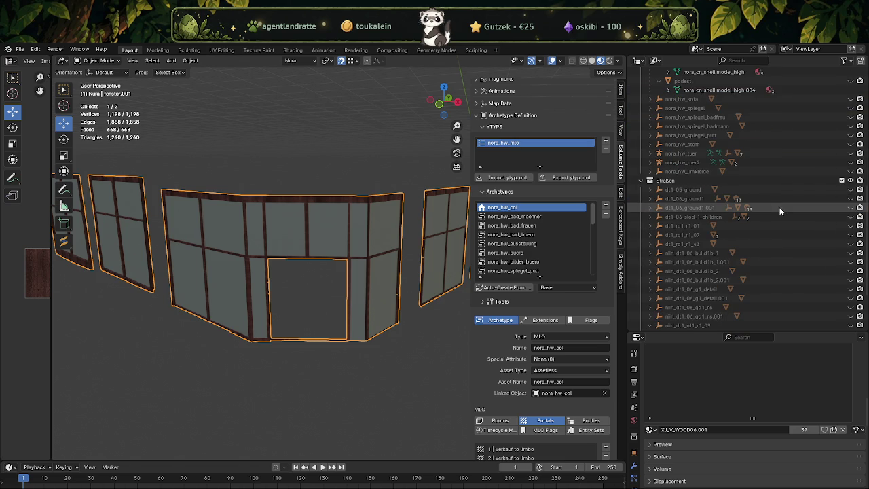
scroll(down, 3)
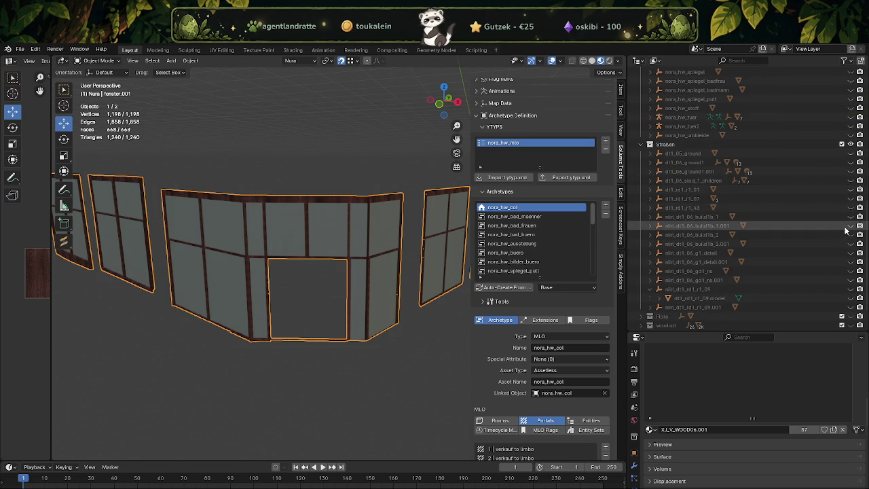
click(851, 226)
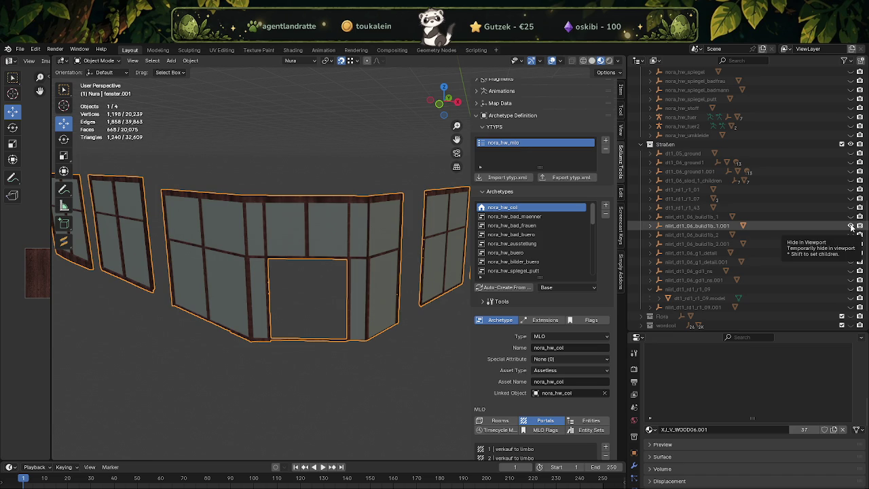
Step: Hide the build1b_1.001 copy and show the build1b_1 street building instead
click(851, 226)
click(851, 217)
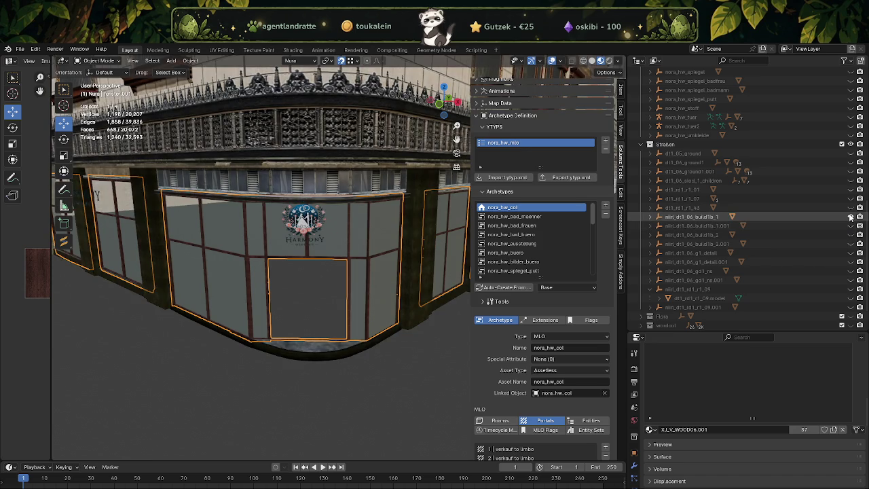
drag(353, 294, 311, 293)
scroll(up, 3)
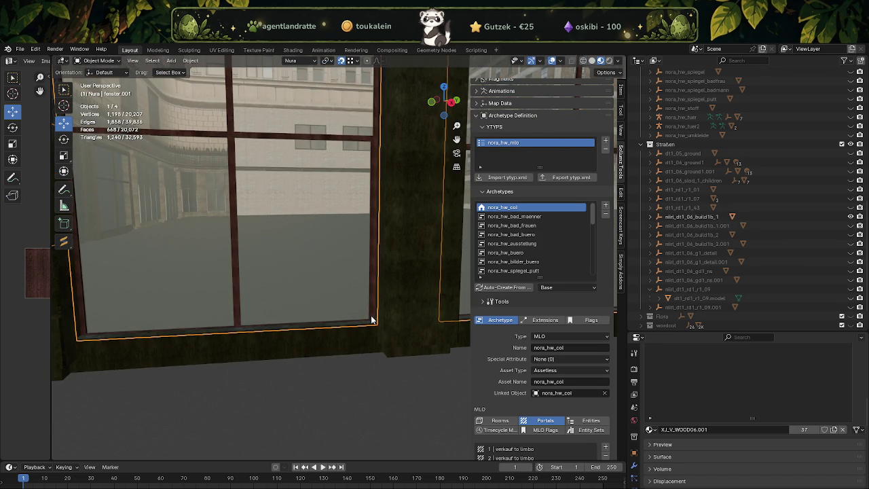
Step: Select the window frames plus the building and join them into one object
click(374, 309)
click(372, 308)
click(399, 320)
scroll(down, 3)
drag(393, 312, 329, 302)
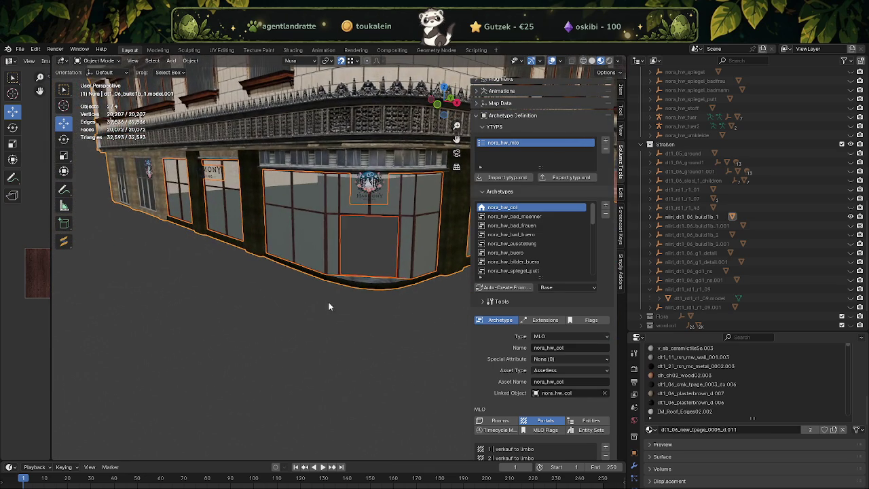
right_click(286, 300)
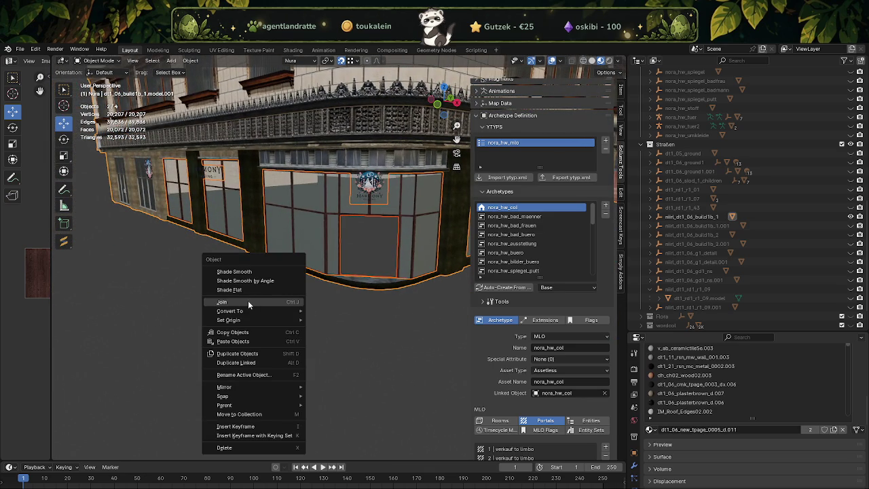
click(248, 303)
drag(249, 303, 282, 292)
scroll(down, 3)
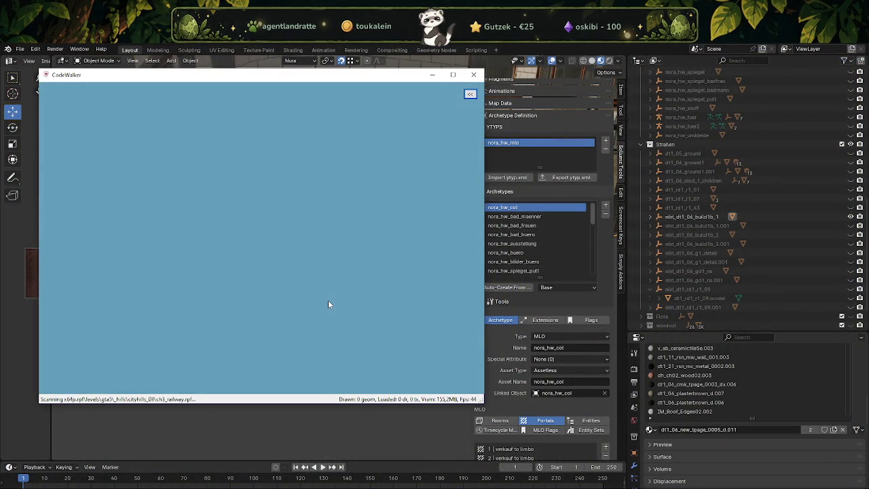
Step: Maximize CodeWalker and expand its right panel to the Selection tab
click(453, 75)
click(855, 55)
click(821, 66)
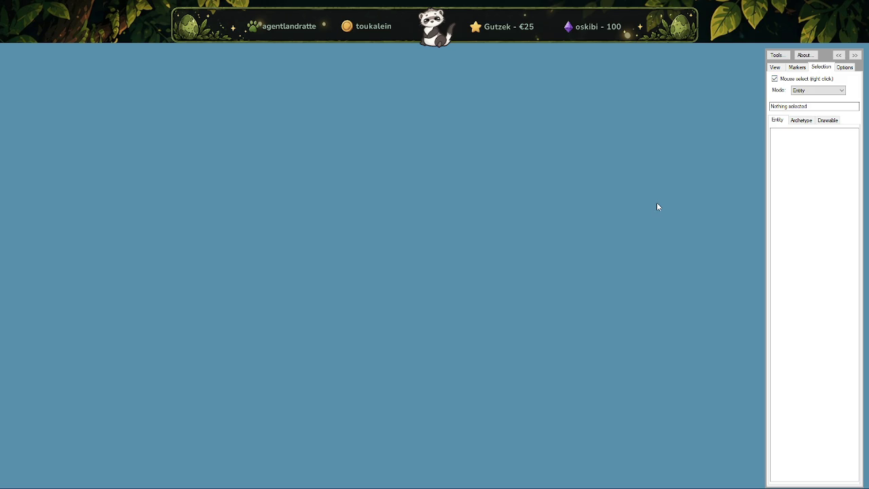
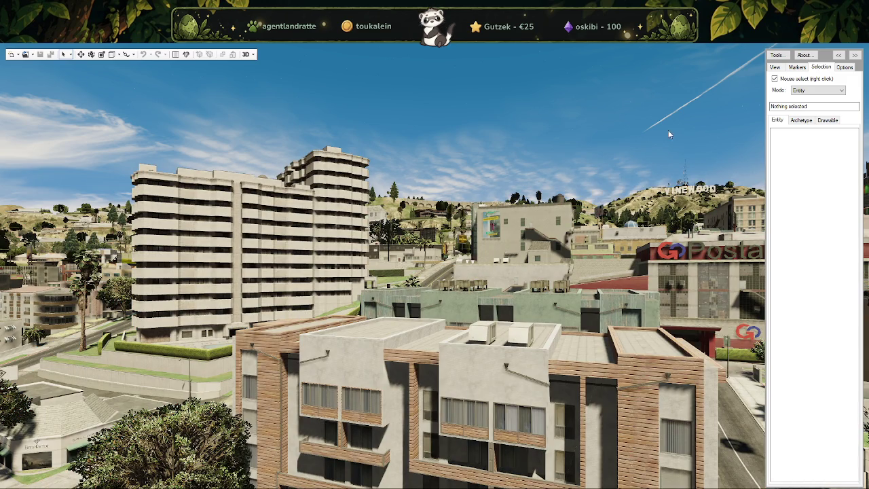
Step: Start a new CodeWalker project using the nora_ls_park\stream folder
click(34, 57)
click(42, 75)
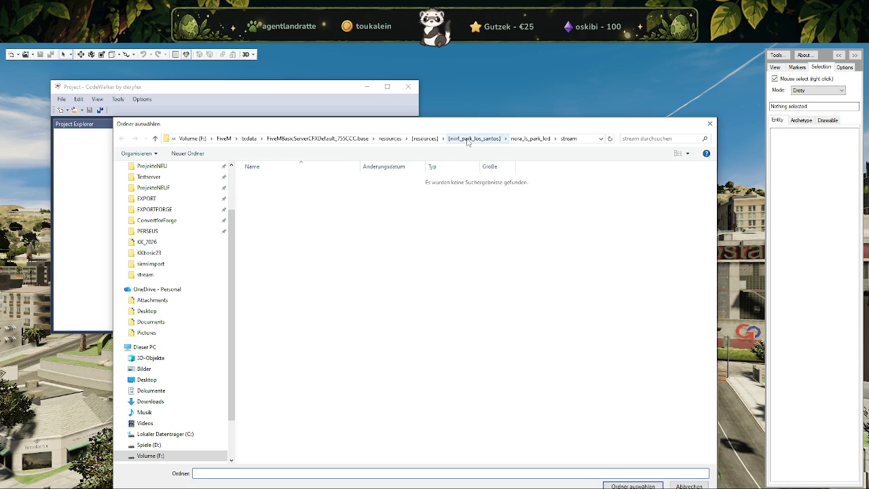
click(468, 139)
double_click(265, 179)
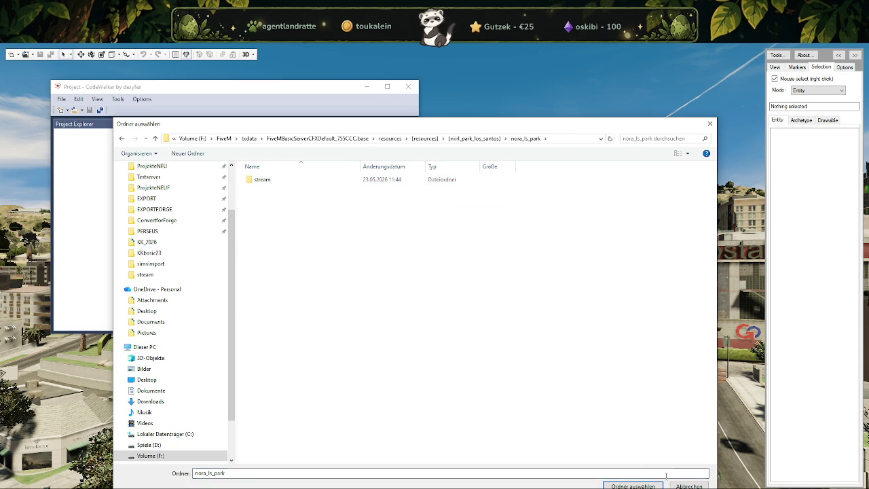
double_click(262, 179)
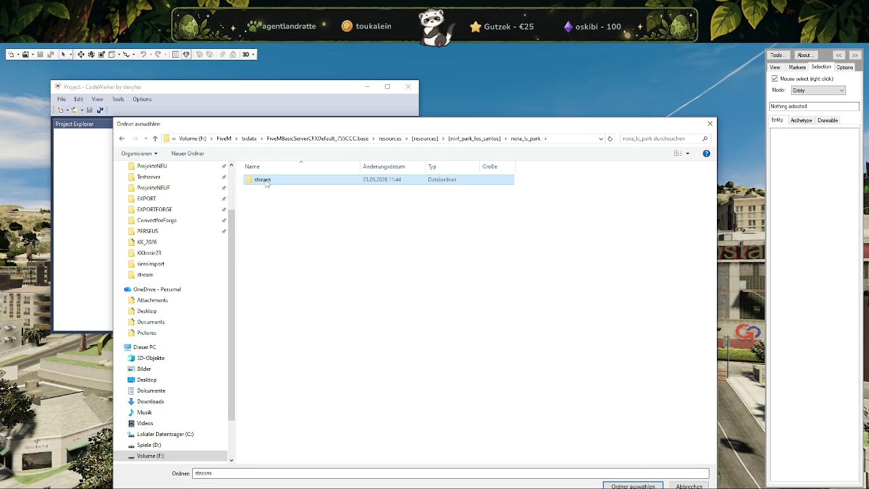
key(Return)
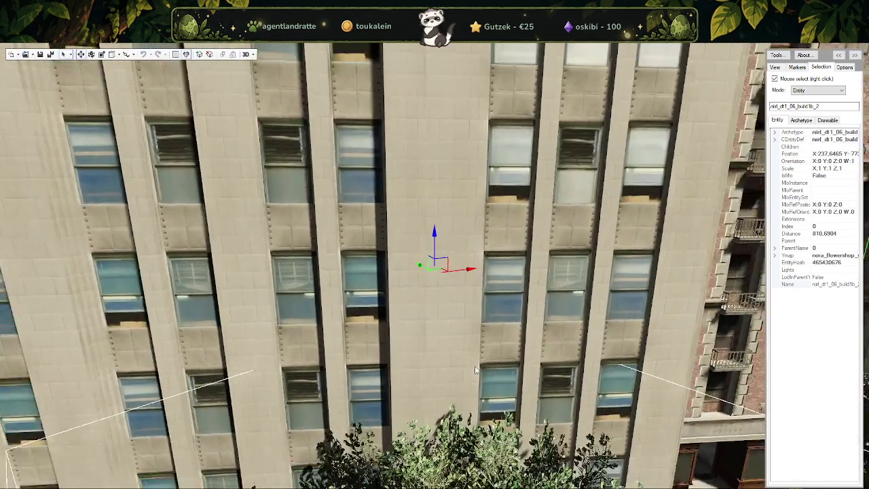
Step: Navigate from the downtown high-rise to the HARMONY shop corner and select its green awning
drag(495, 378, 476, 363)
scroll(down, 3)
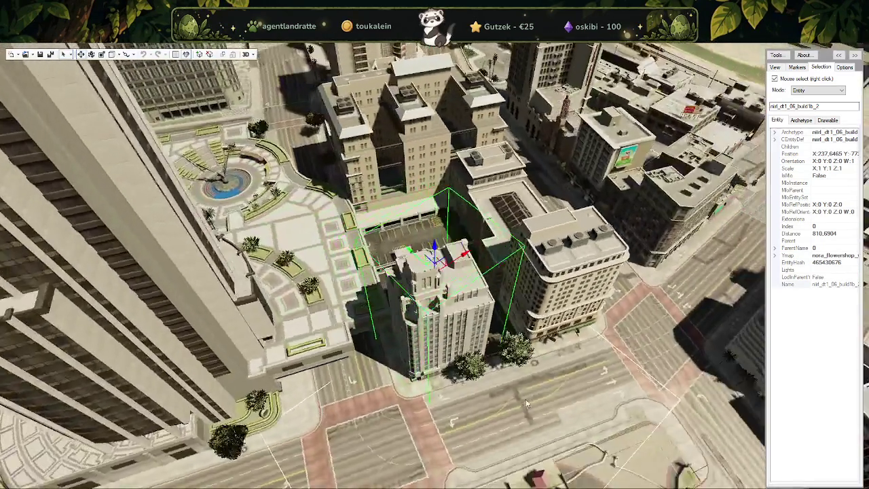
scroll(up, 3)
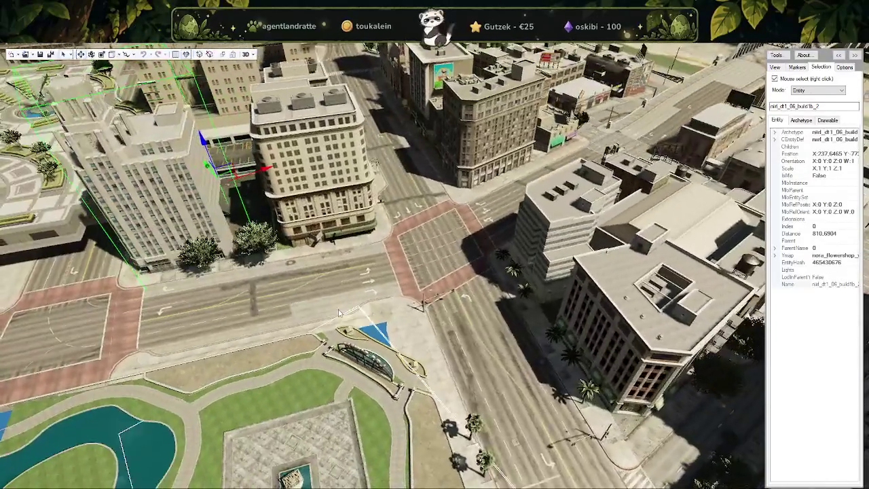
scroll(up, 3)
scroll(down, 3)
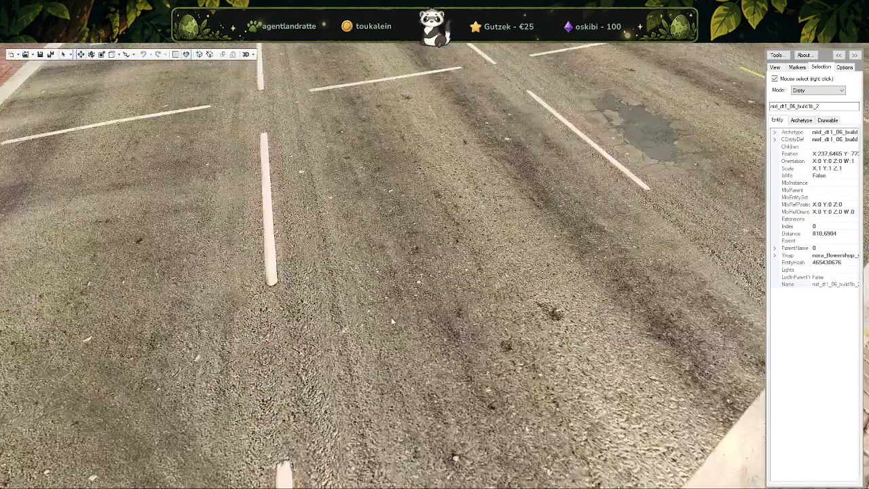
scroll(down, 3)
scroll(up, 3)
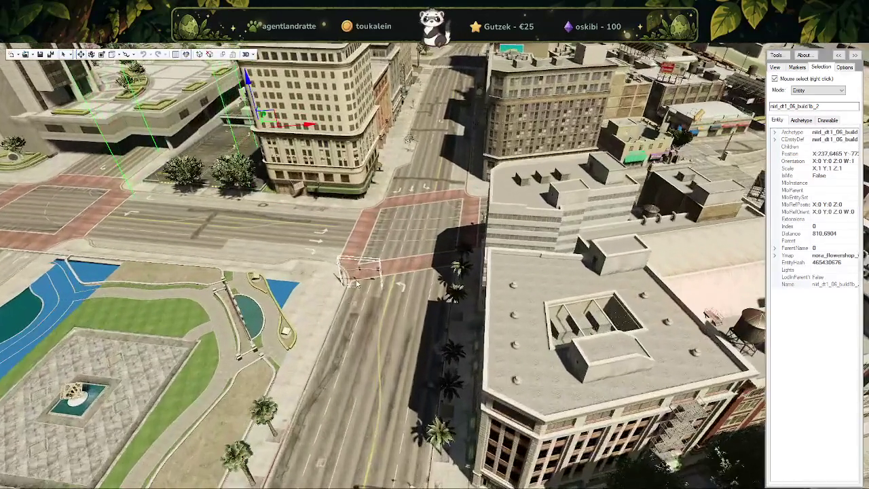
scroll(up, 3)
scroll(up, 3)
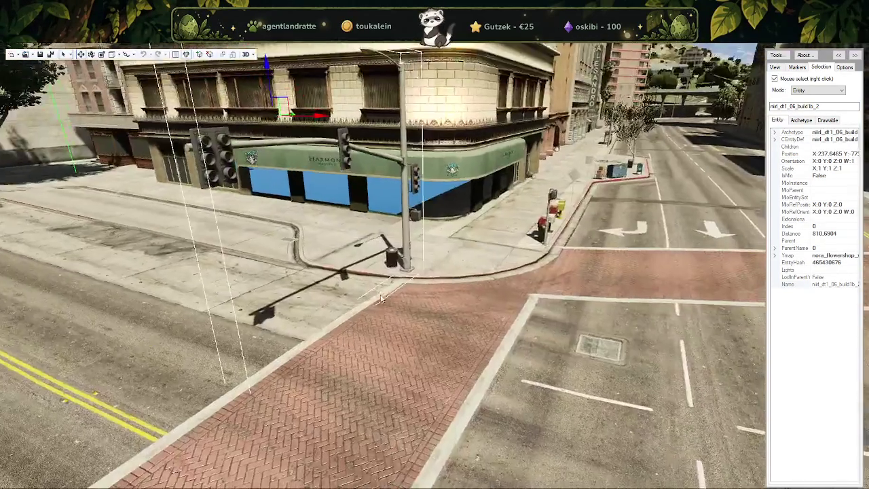
scroll(up, 3)
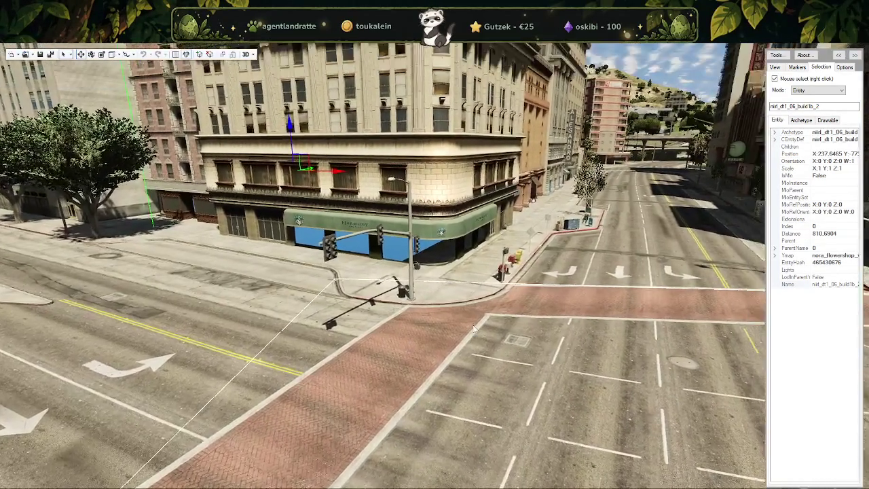
scroll(up, 3)
scroll(up, 3)
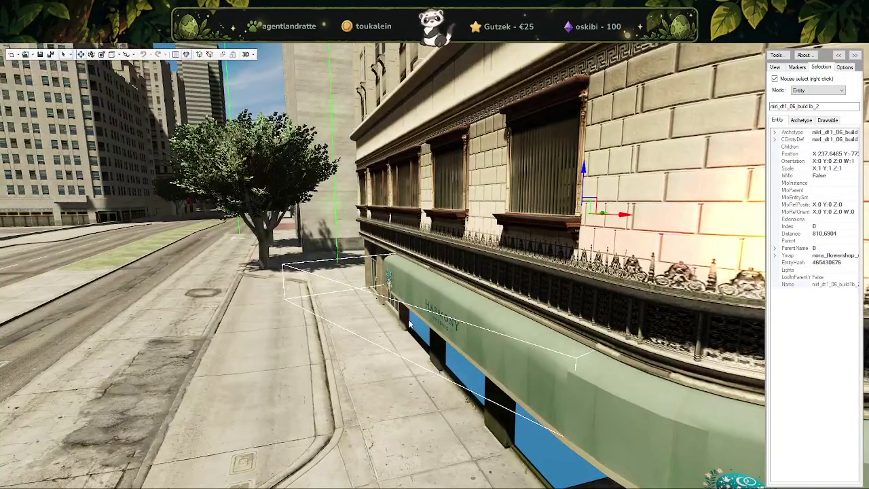
right_click(427, 348)
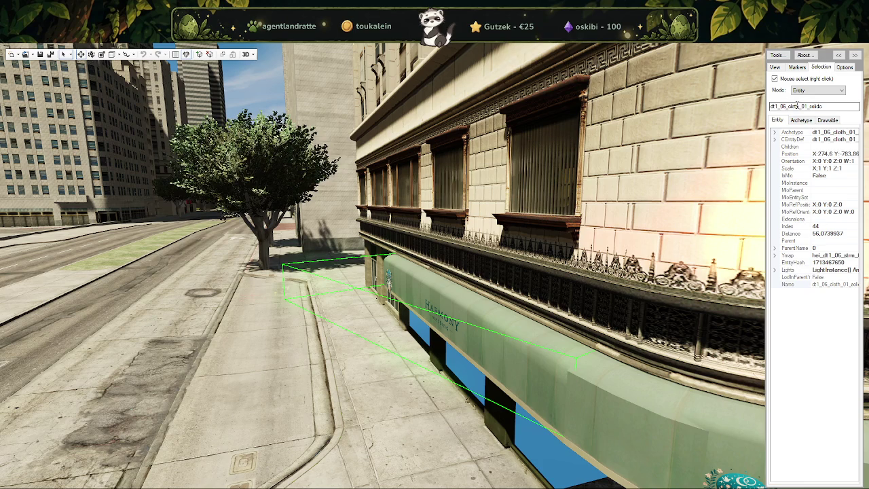
Step: Fly along the sidewalk to face the HARMONY awning, selecting the facade wall light
drag(406, 389, 511, 367)
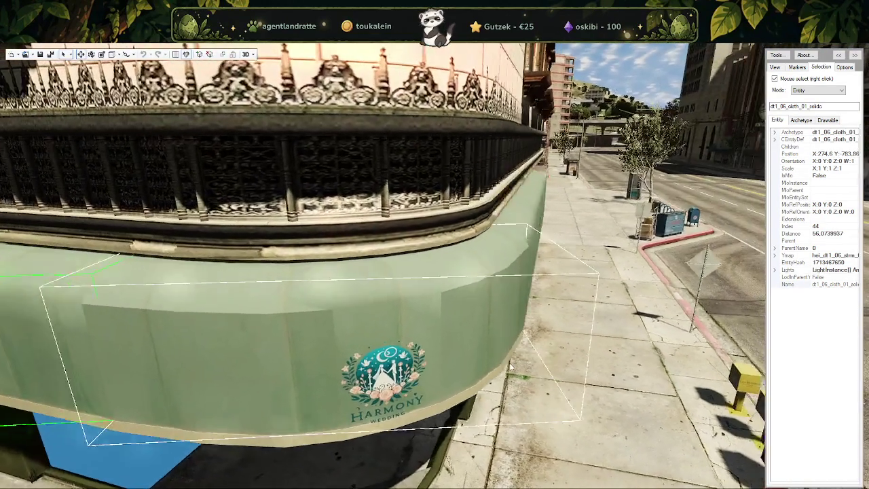
drag(510, 367, 419, 352)
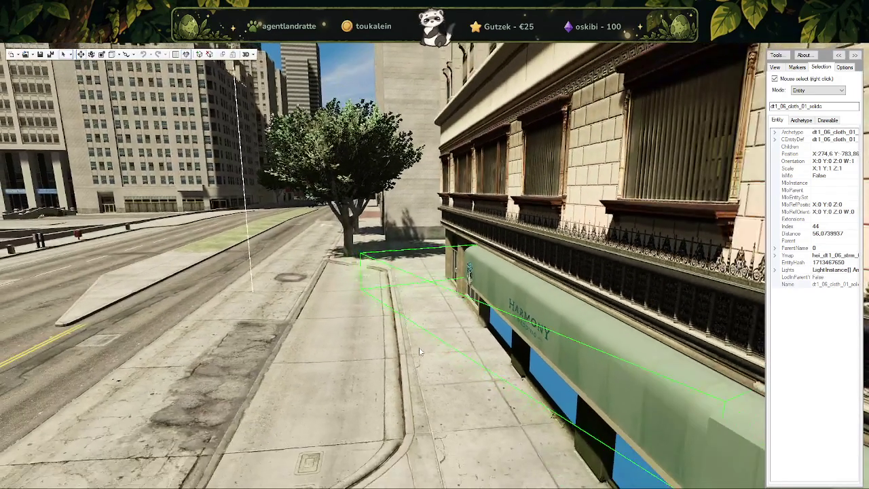
key(w)
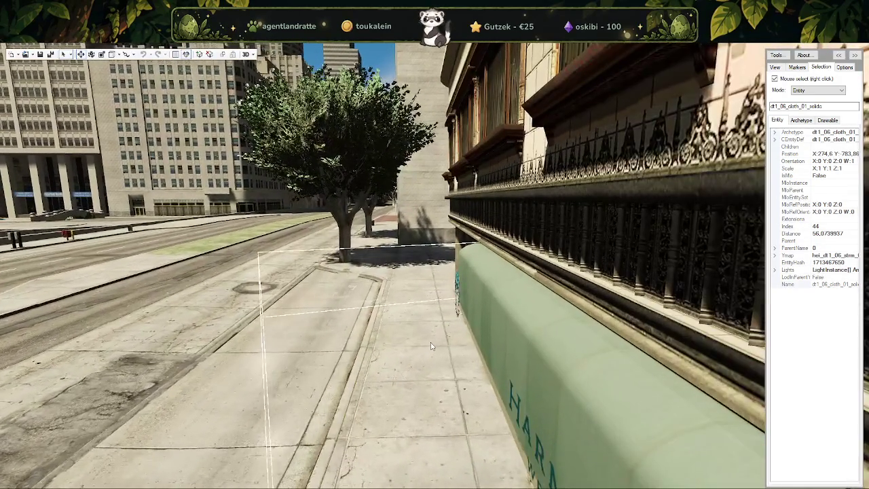
key(d)
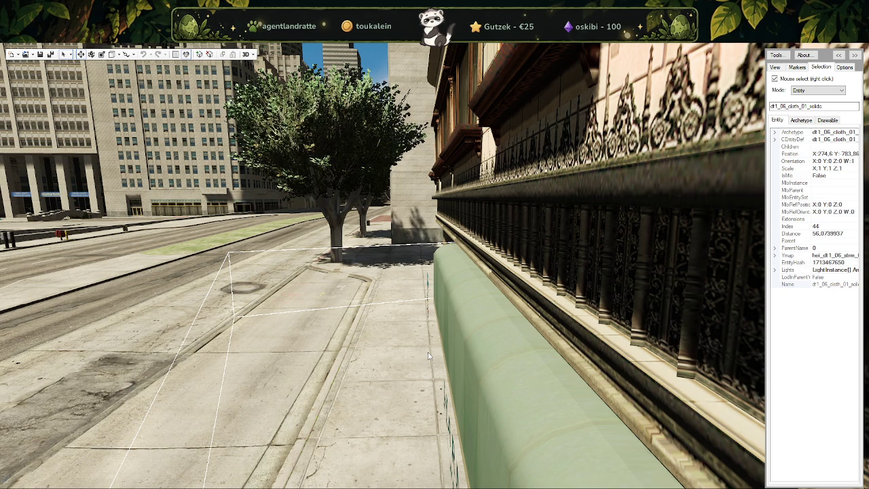
right_click(491, 358)
Step: Select the dt1_06_cloth_01_solid awning entity and switch to Blender
drag(392, 359, 446, 358)
right_click(446, 359)
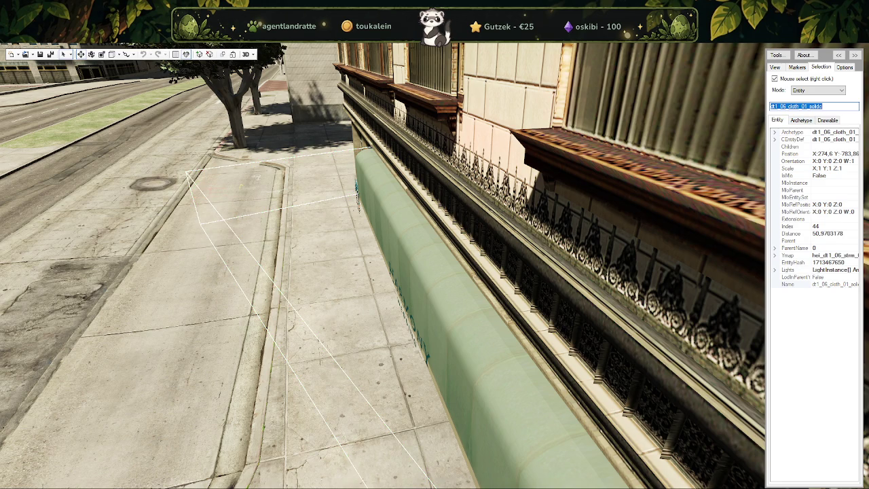
key(alt+Tab)
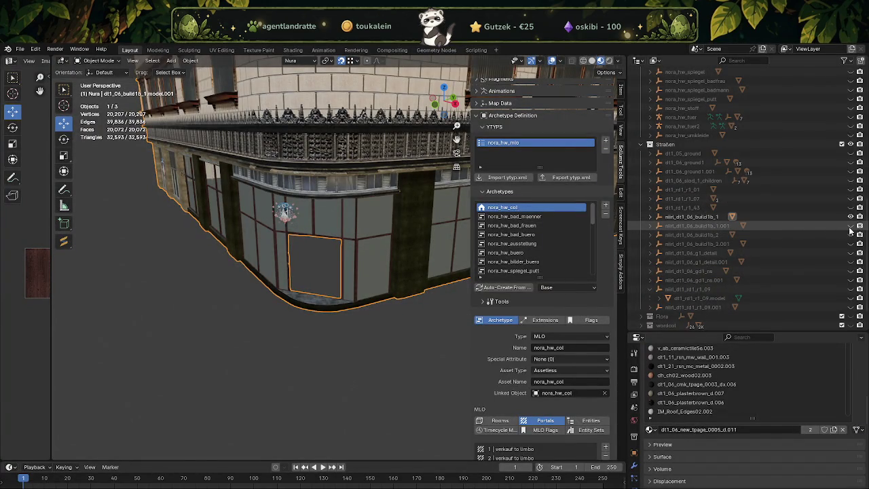
Step: Select dt1_06_build1b_1.model.002 in the Outliner and frame its ground-floor corner
click(653, 226)
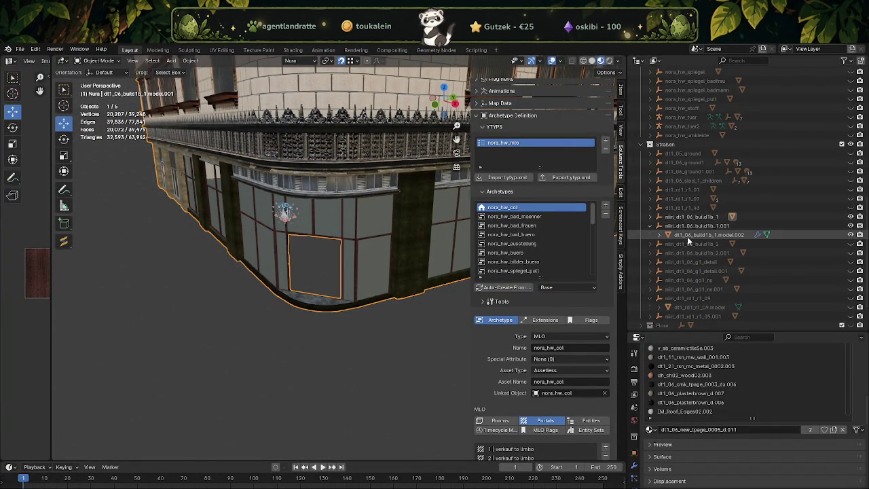
click(706, 234)
key(KP_Decimal)
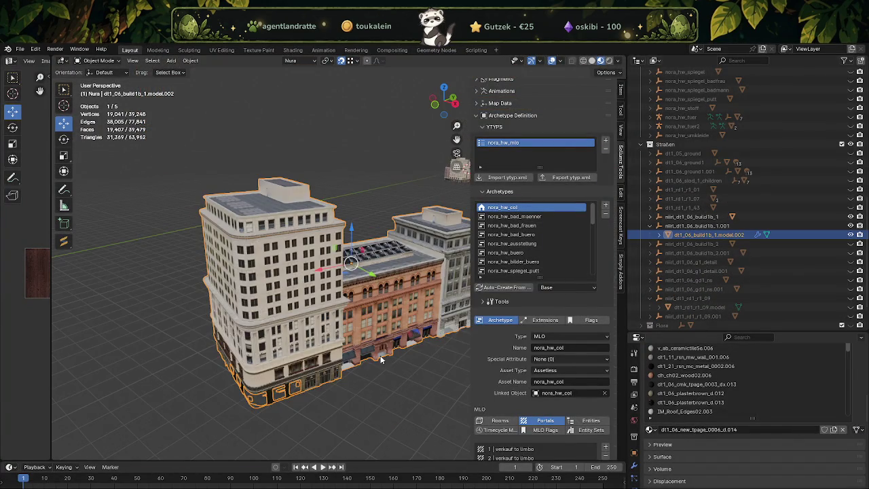
drag(346, 369, 380, 336)
scroll(up, 3)
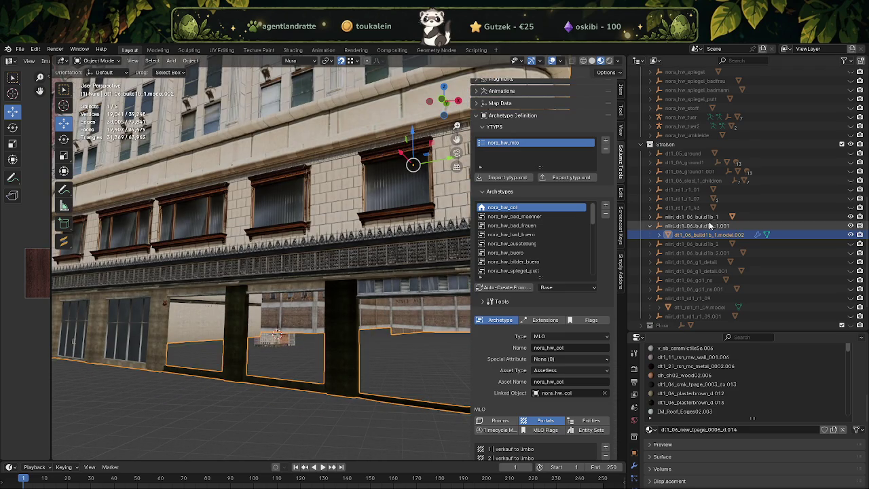
scroll(down, 3)
drag(380, 256, 399, 253)
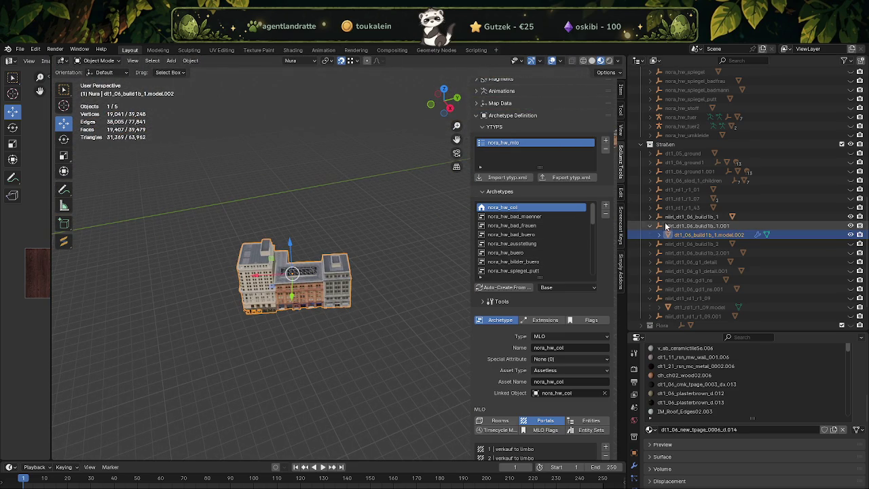
Step: Select dt1_06_build1b_1.model.001 and view the building's front facade
click(651, 216)
click(706, 225)
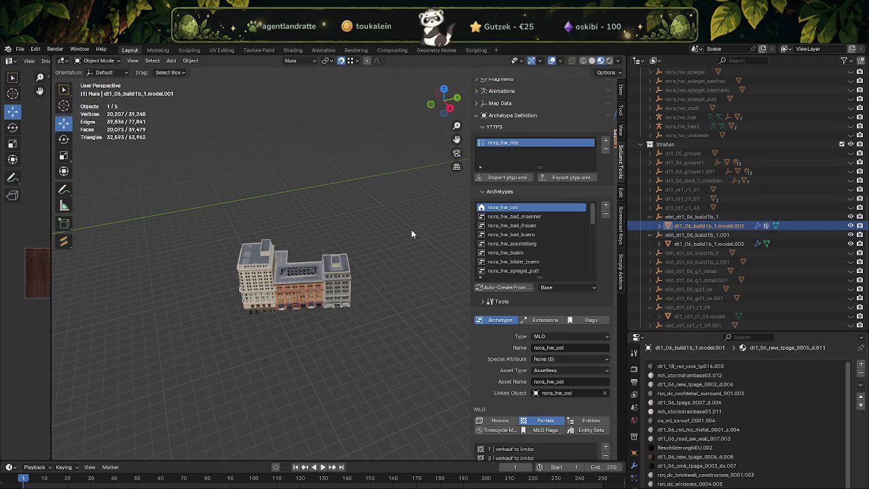
scroll(up, 3)
scroll(up, 3)
drag(409, 230, 353, 204)
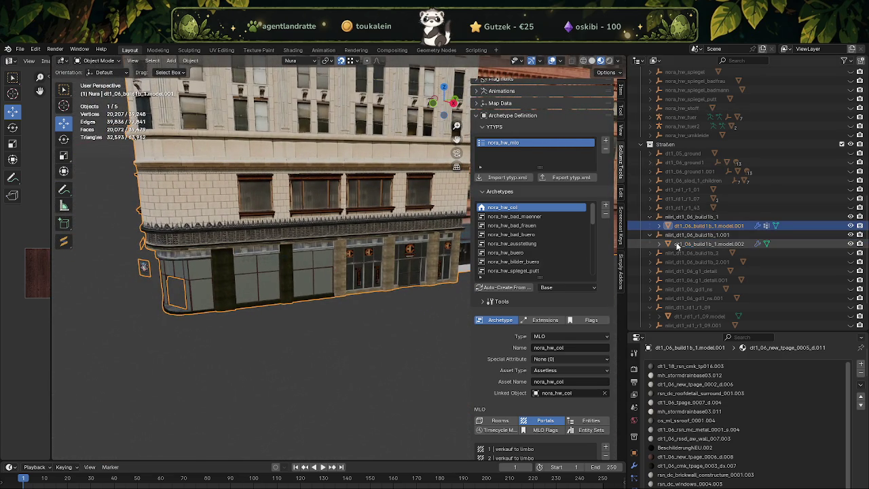
Step: Reframe model.002 and make the verschoben.hw collection and its cloth awnings visible
click(706, 243)
key(KP_Decimal)
scroll(up, 3)
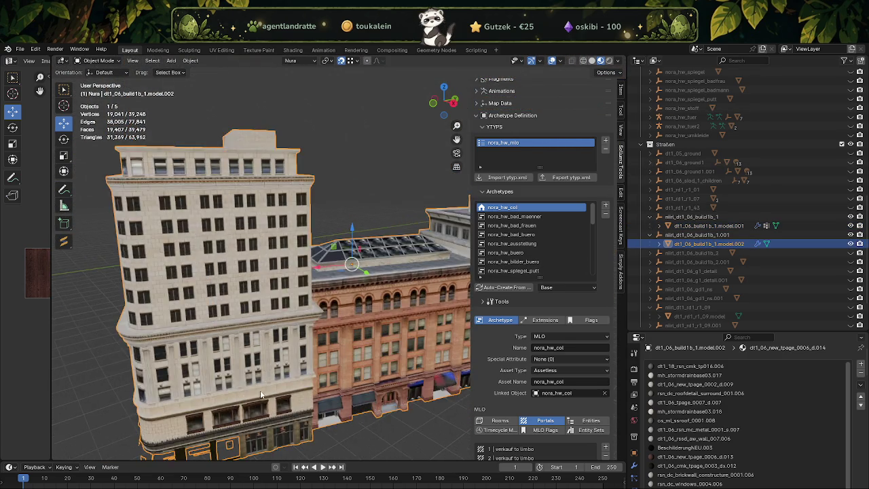
scroll(up, 3)
scroll(down, 3)
scroll(down, 3)
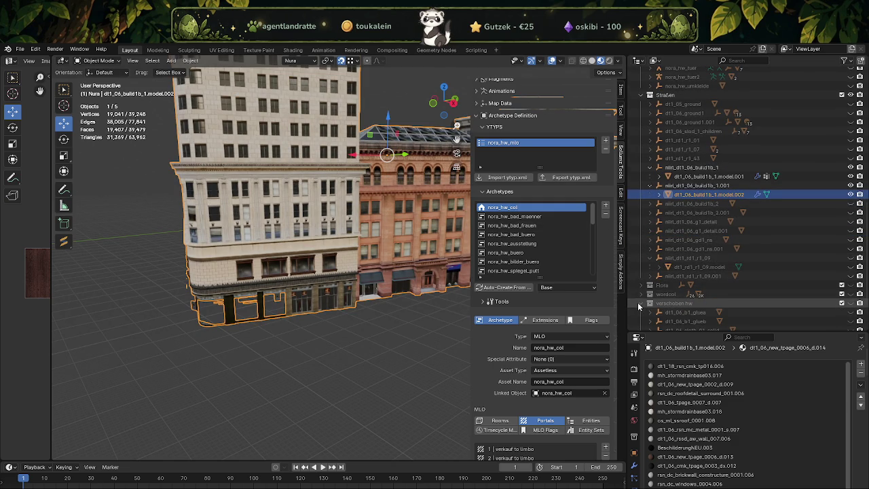
scroll(down, 3)
scroll(down, 3)
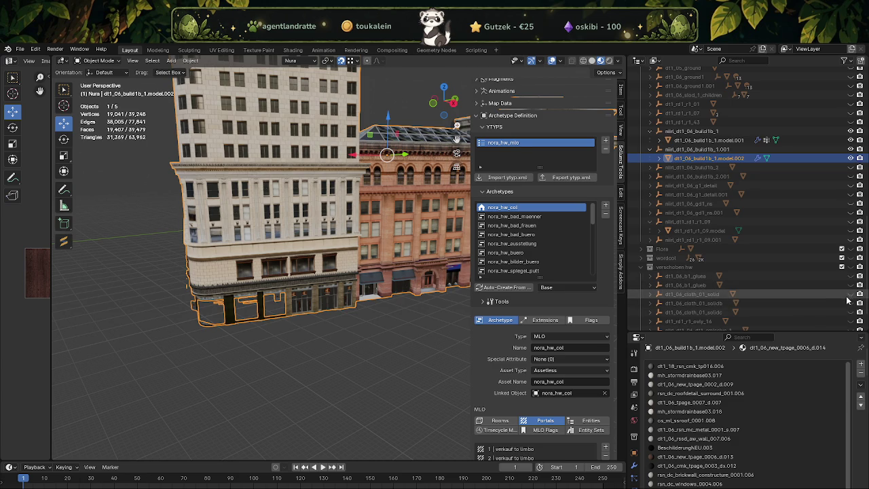
drag(853, 296, 853, 312)
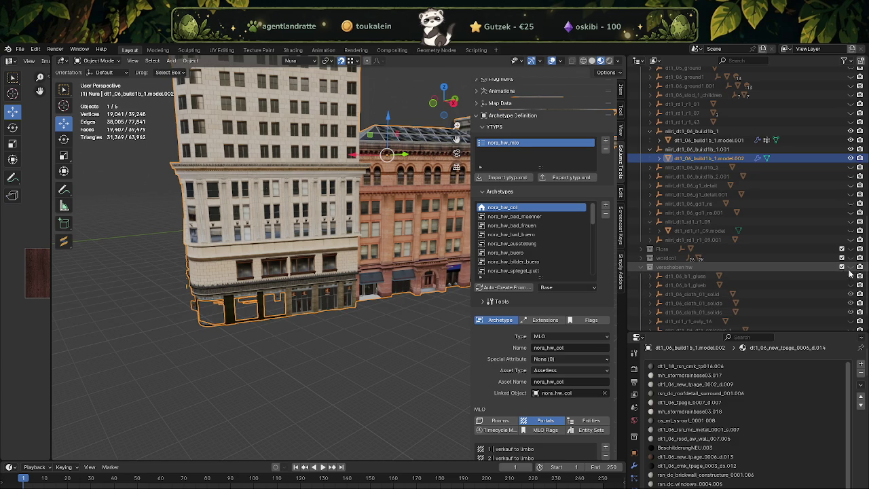
click(852, 267)
Step: Select the dt1_06_cloth_01_solidc awning and compare its position with CodeWalker
drag(421, 224, 356, 277)
click(340, 271)
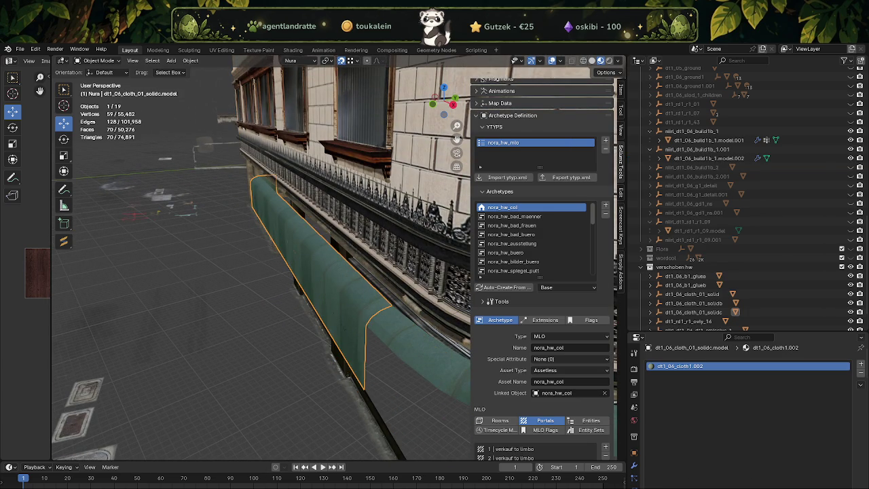
click(633, 453)
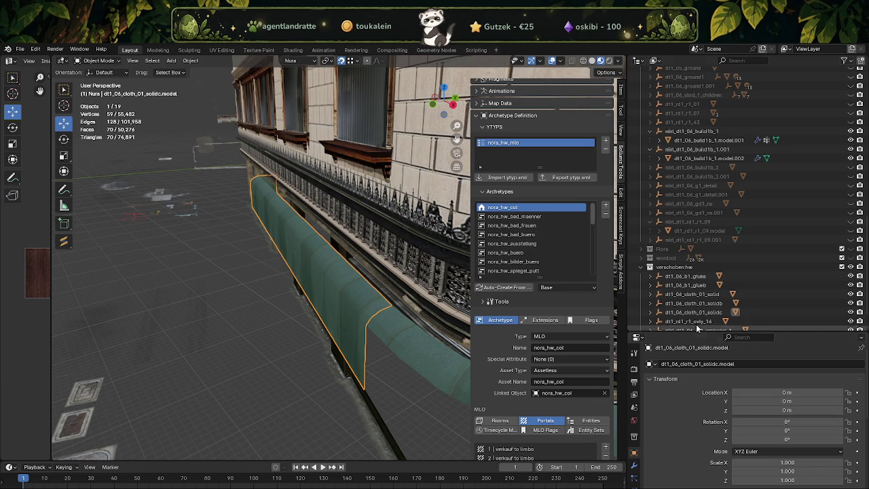
click(702, 313)
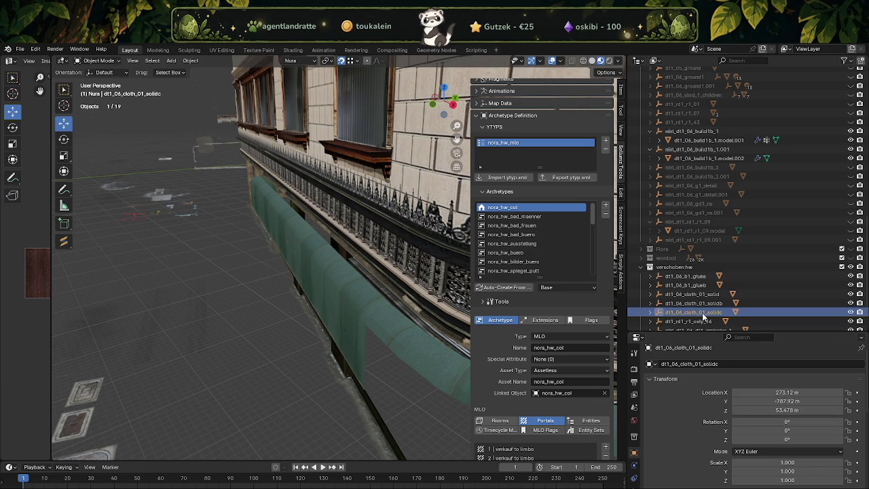
key(alt+Tab)
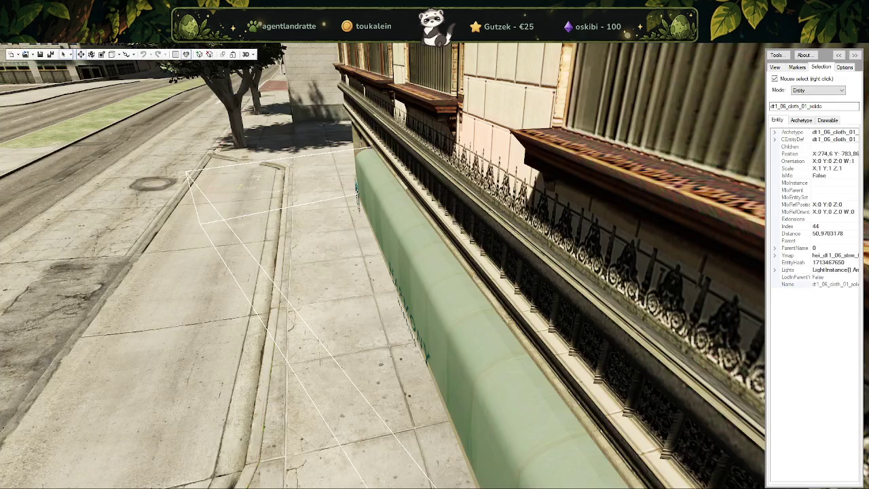
key(alt+Tab)
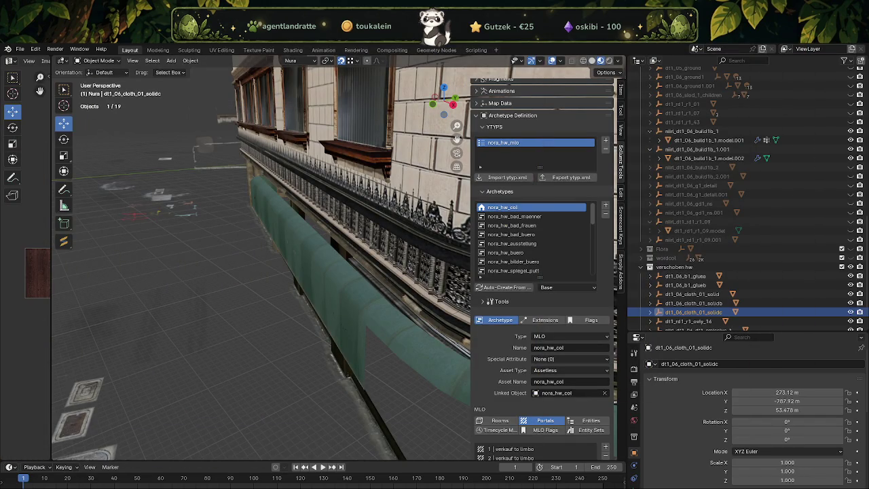
Step: Set the awning's location to X 274.6 and Y -783.87
click(805, 392)
key(Return)
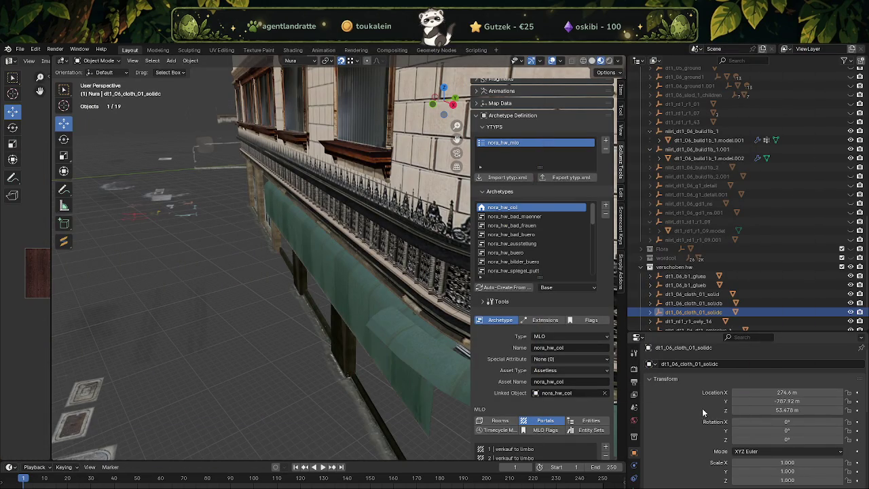
drag(256, 345, 281, 350)
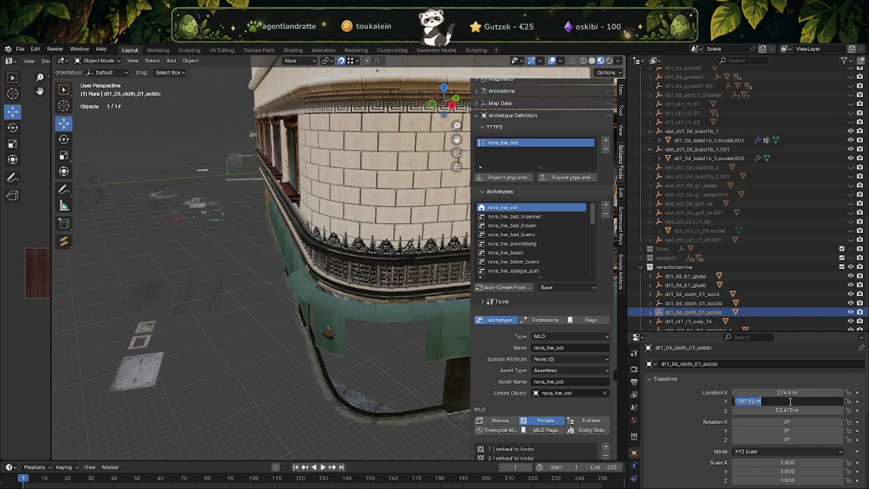
text(3.8)
key(Return)
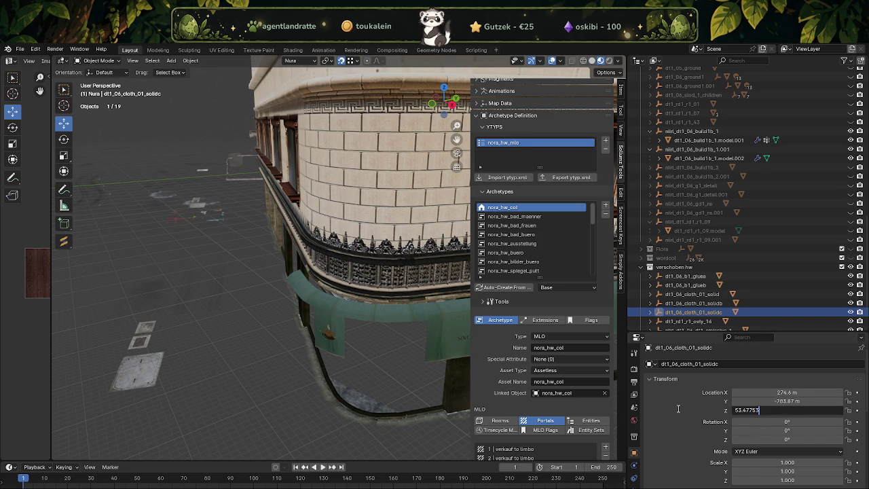
drag(411, 358, 330, 322)
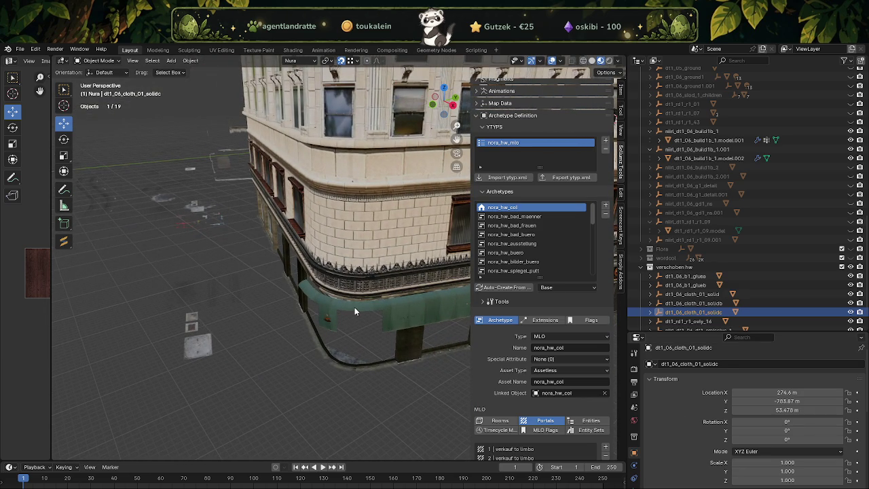
Step: Select the corner awning dt1_06_cloth_01_solid and expand its Outliner entry
click(355, 312)
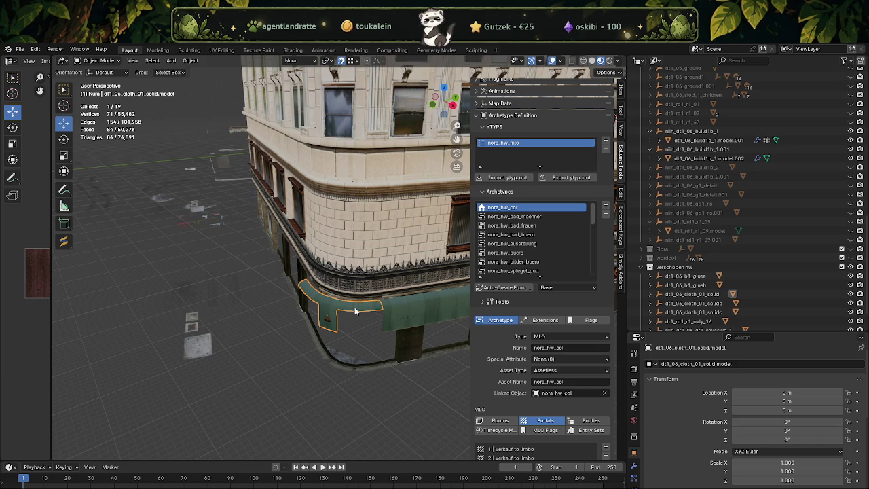
scroll(down, 3)
drag(356, 297, 396, 262)
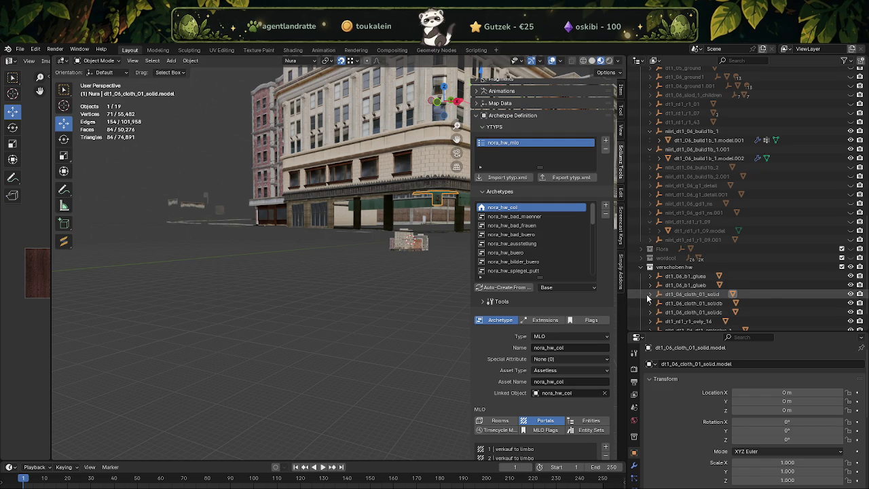
click(650, 295)
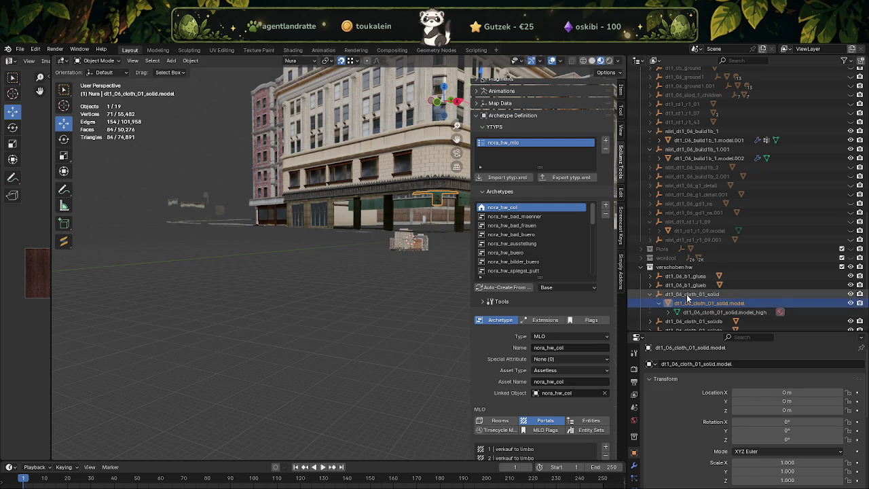
click(688, 294)
click(690, 304)
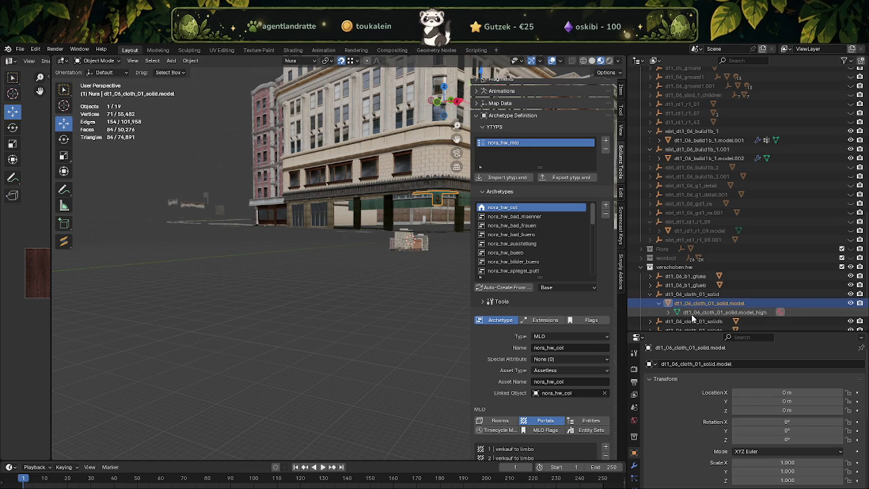
click(684, 296)
Step: Delete the three dt1_06_cloth_01 awning objects along with their hierarchy
click(658, 295)
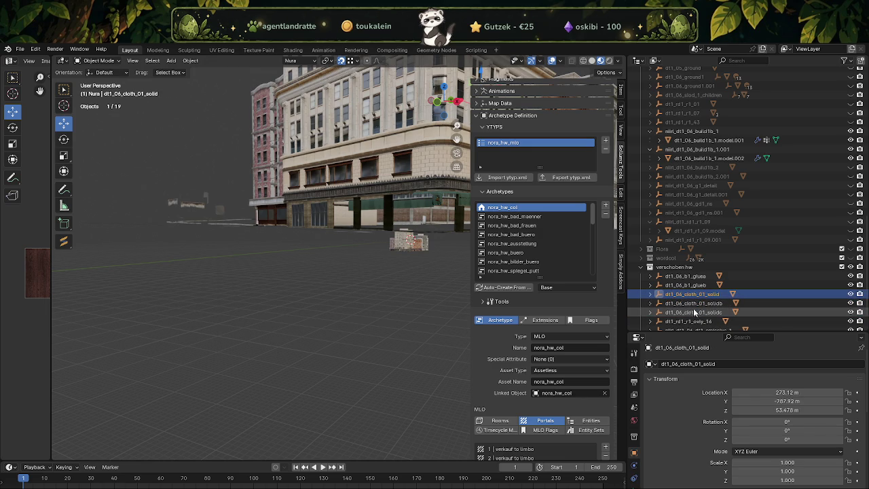
right_click(695, 312)
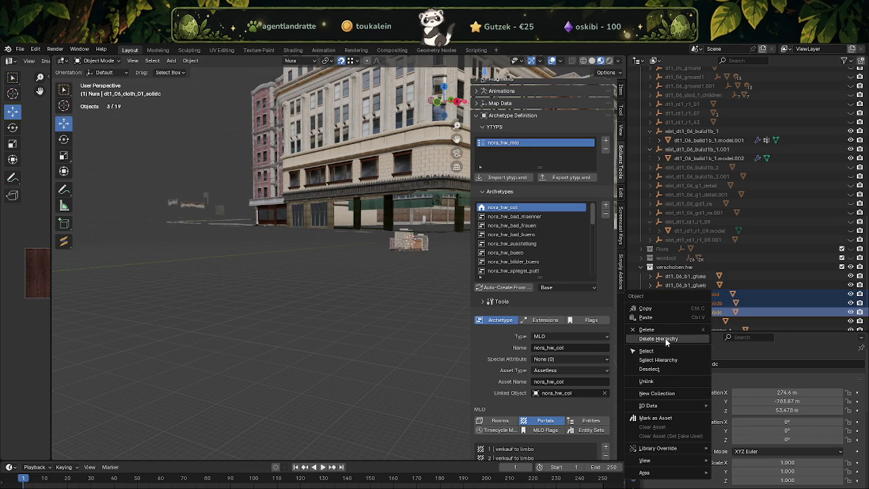
key(x)
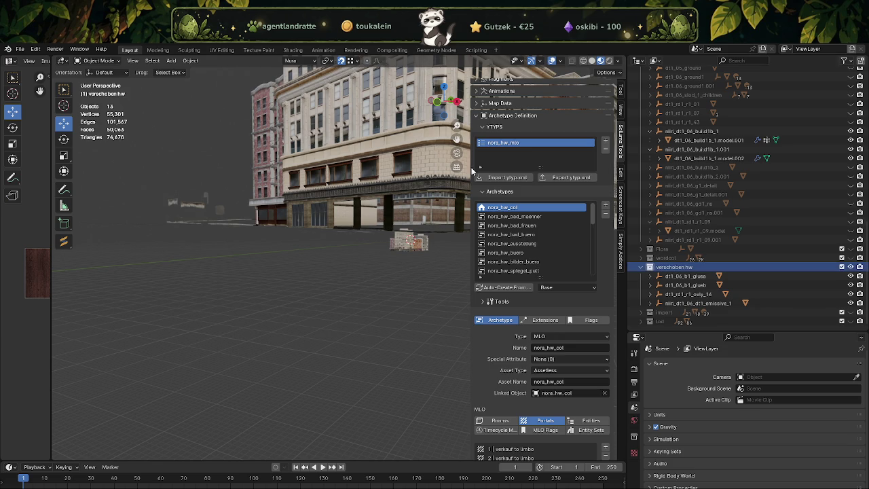
scroll(up, 3)
scroll(up, 3)
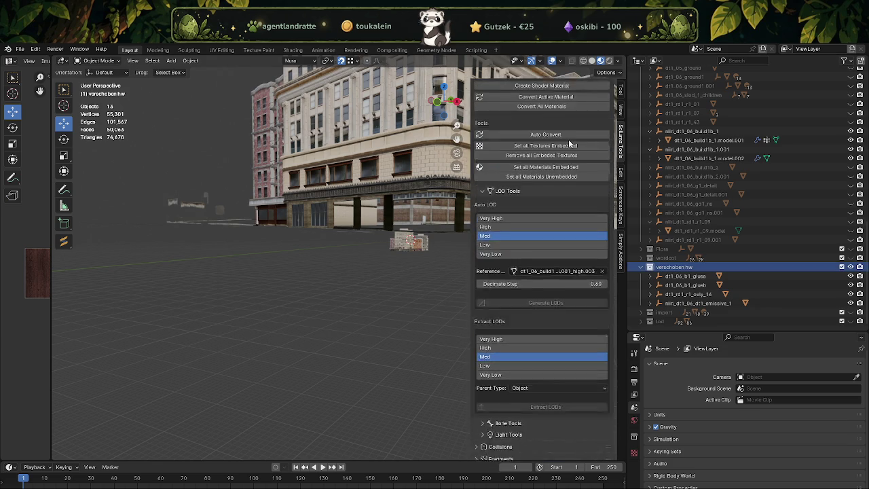
scroll(up, 3)
scroll(up, 3)
scroll(up, 3)
scroll(up, 3)
Step: Import the solid, solidb and solidc dt1_06_cloth_01 XML files from the flora folder
click(523, 101)
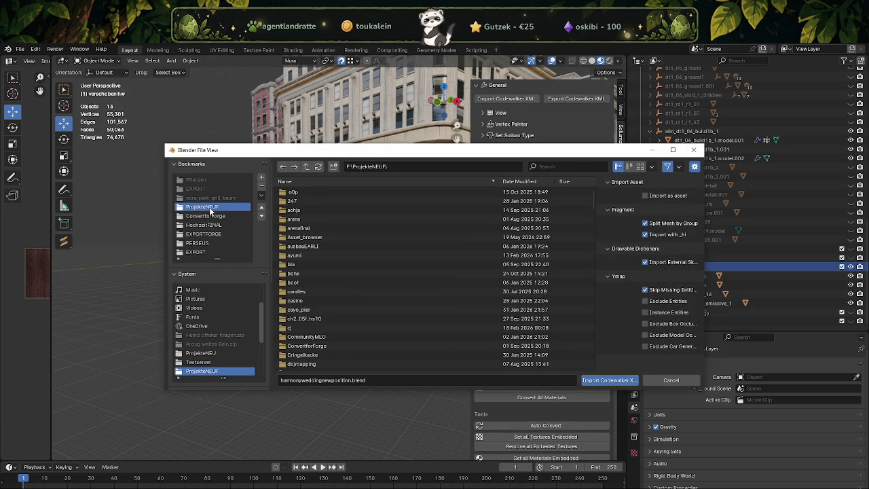
scroll(down, 3)
scroll(down, 3)
scroll(down, 3)
scroll(down, 3)
double_click(301, 345)
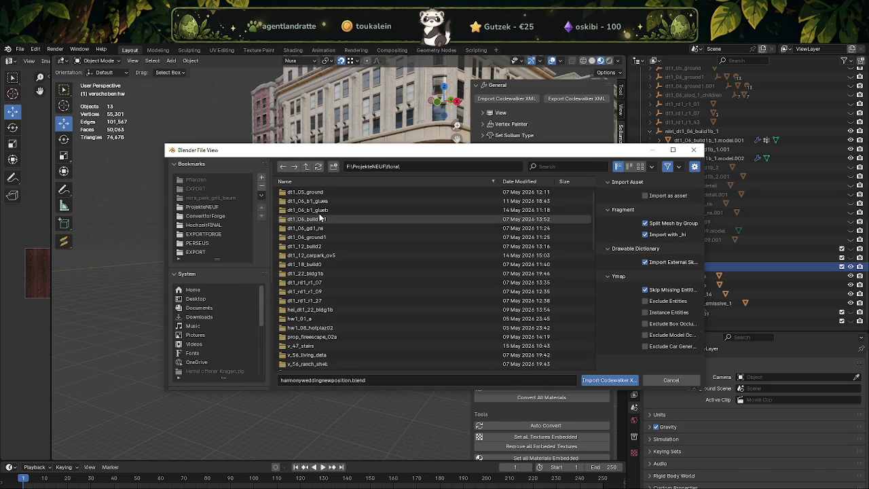
scroll(down, 3)
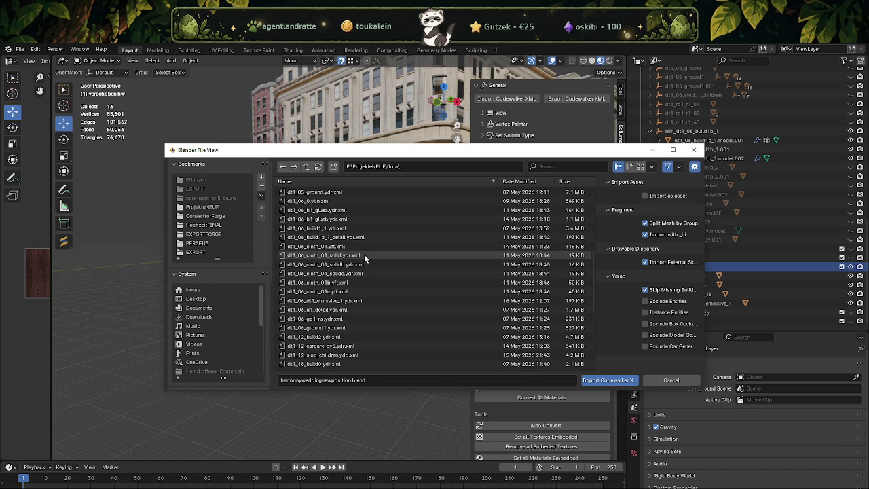
click(359, 257)
click(353, 264)
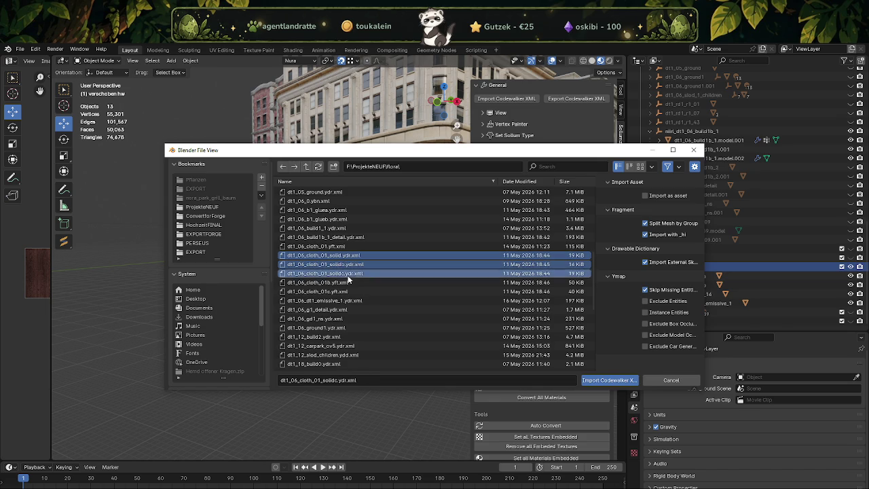
click(611, 379)
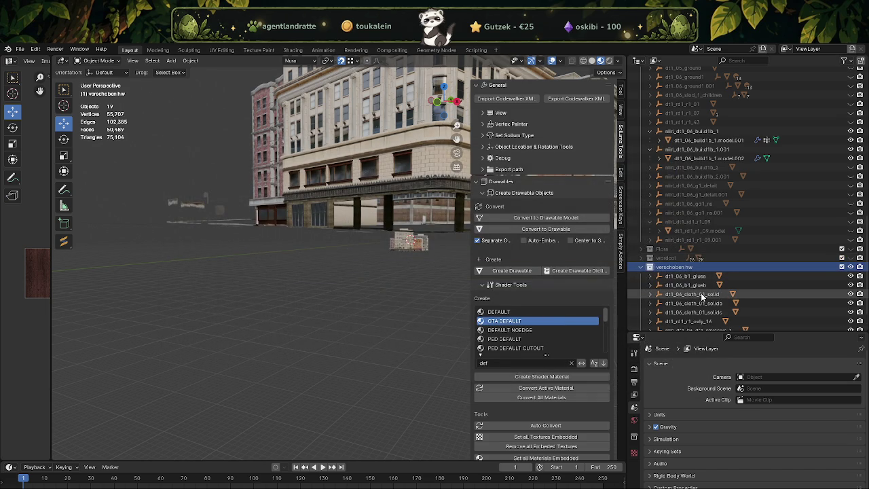
Step: Set dt1_06_cloth_01_solidc's location to X 274.6 and Y 783.869
click(703, 297)
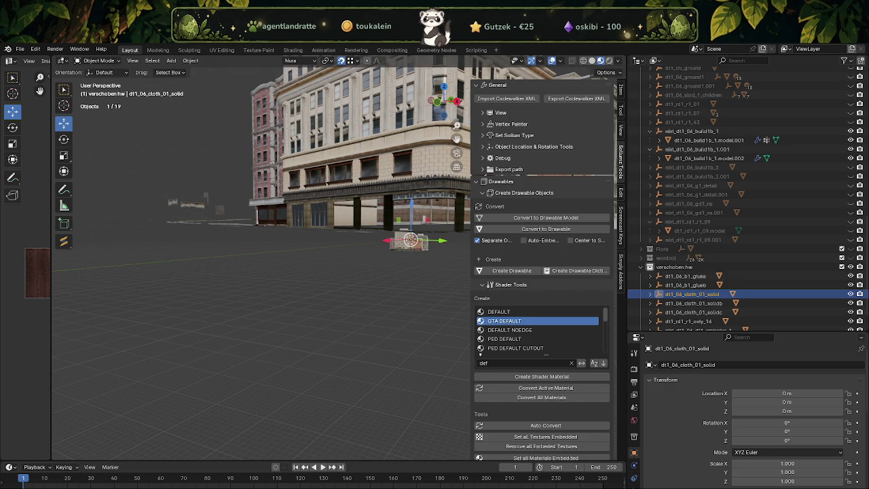
click(700, 312)
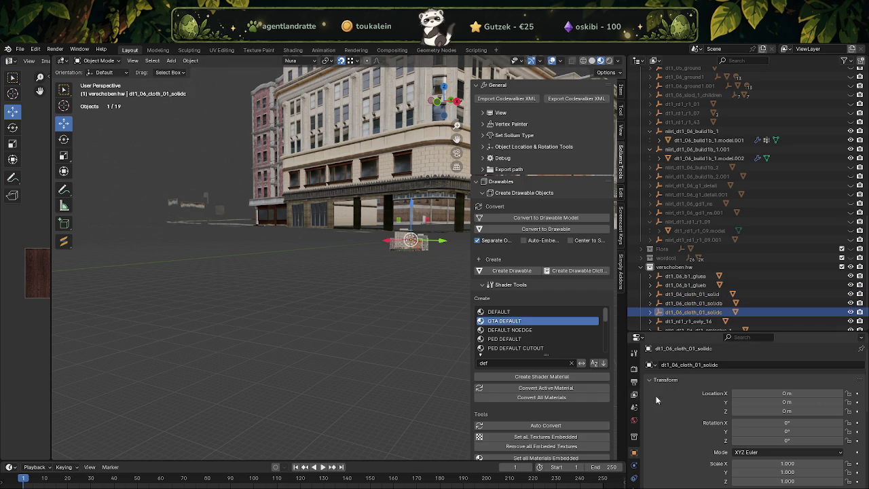
double_click(758, 394)
text(274.6)
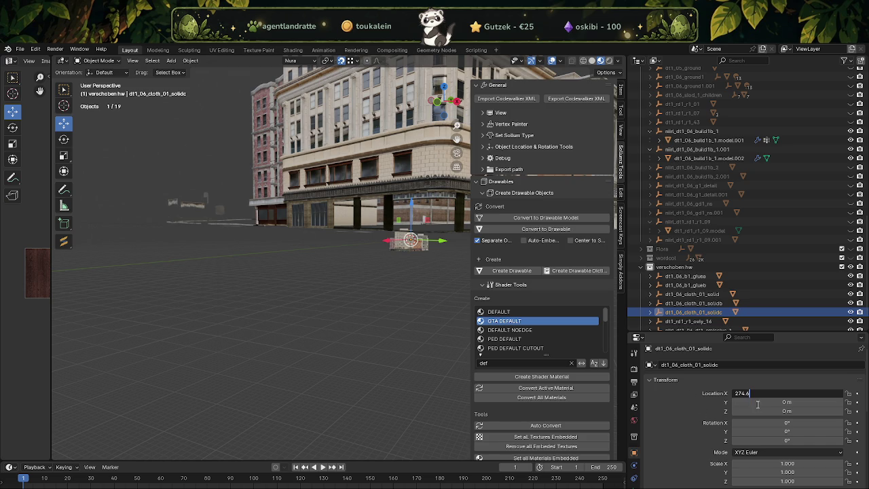
key(Return)
double_click(752, 402)
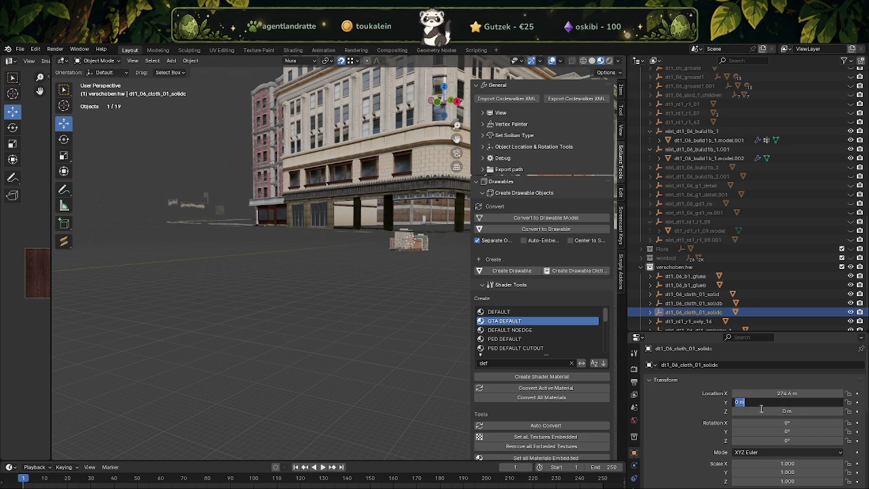
text(783.869)
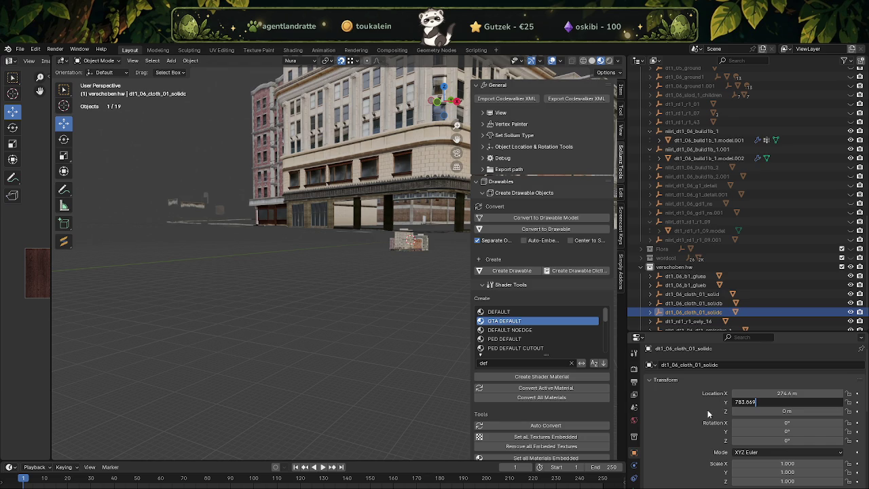
key(Return)
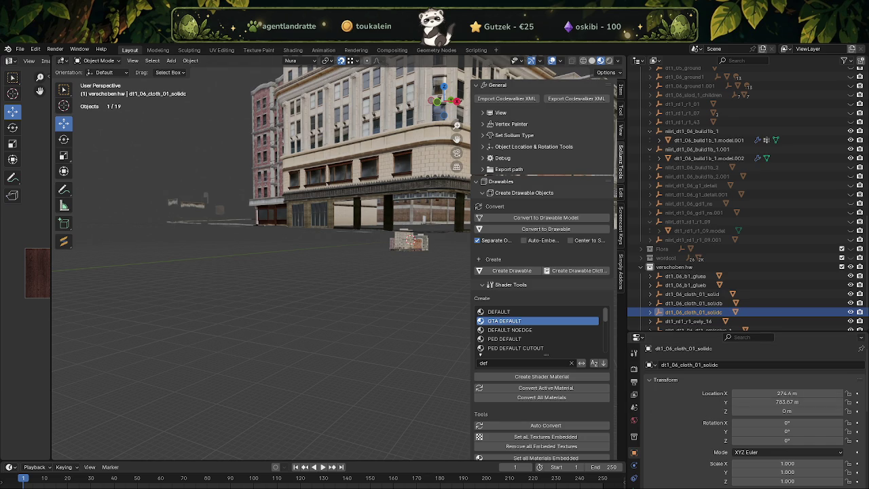
Step: Set solidc's Z location to 53.478 and select its model child
click(768, 411)
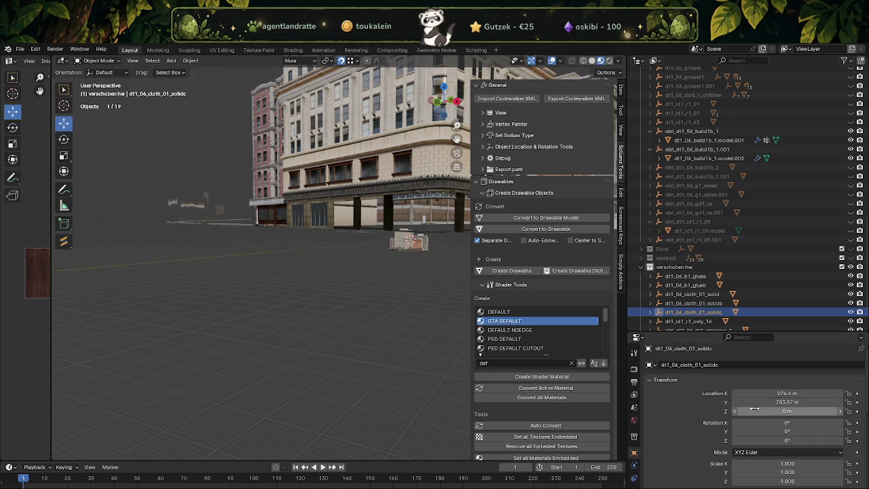
text(53.478)
key(Return)
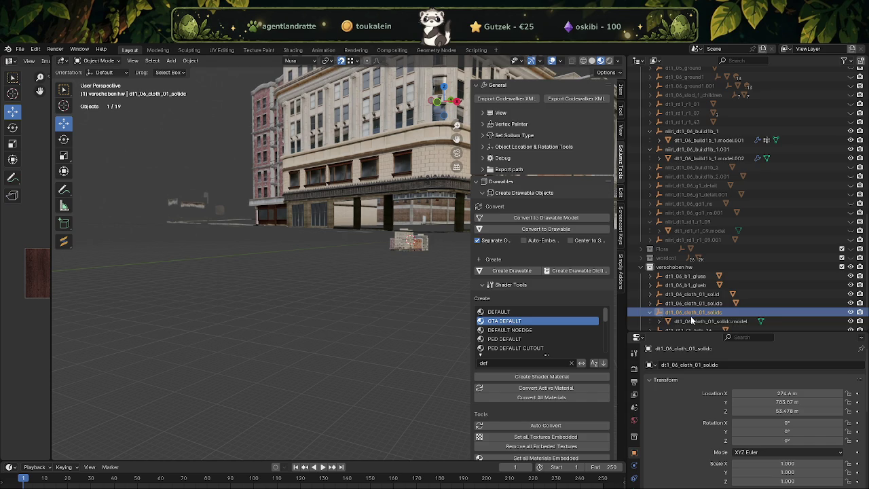
key(Right)
click(676, 323)
Step: Make solidc's Y location negative (-783.87) and keep Z at 53.478
key(KP_Decimal)
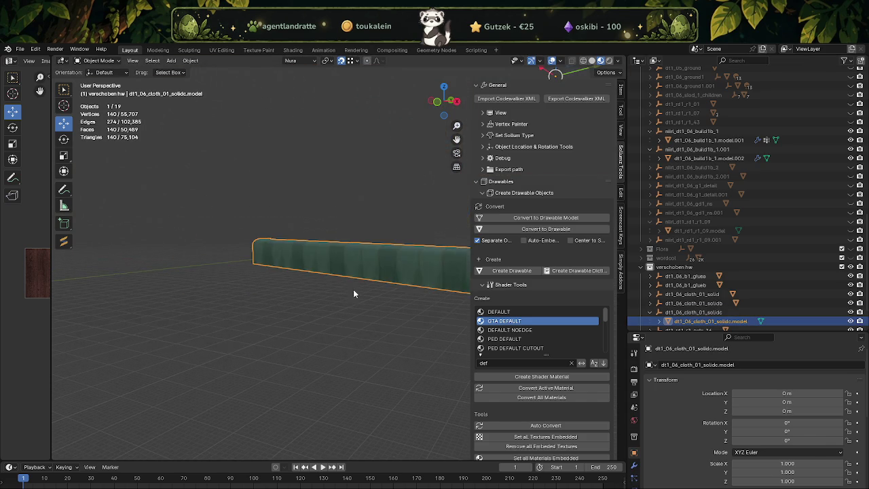
scroll(down, 3)
drag(373, 293, 373, 304)
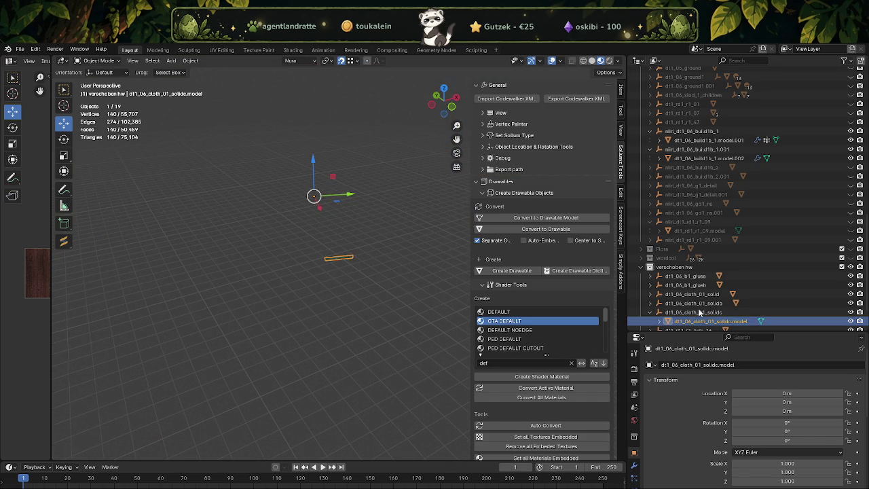
click(686, 313)
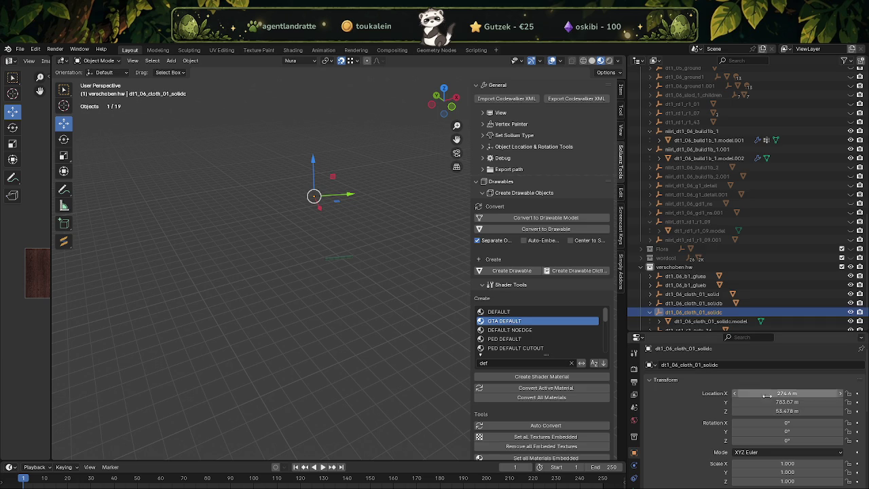
click(768, 402)
click(741, 402)
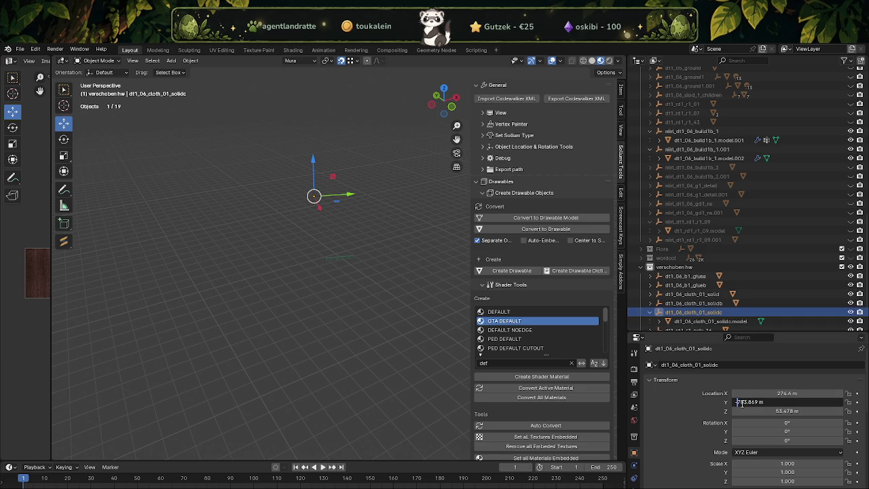
key(Tab)
key(BackSpace)
key(ctrl+z)
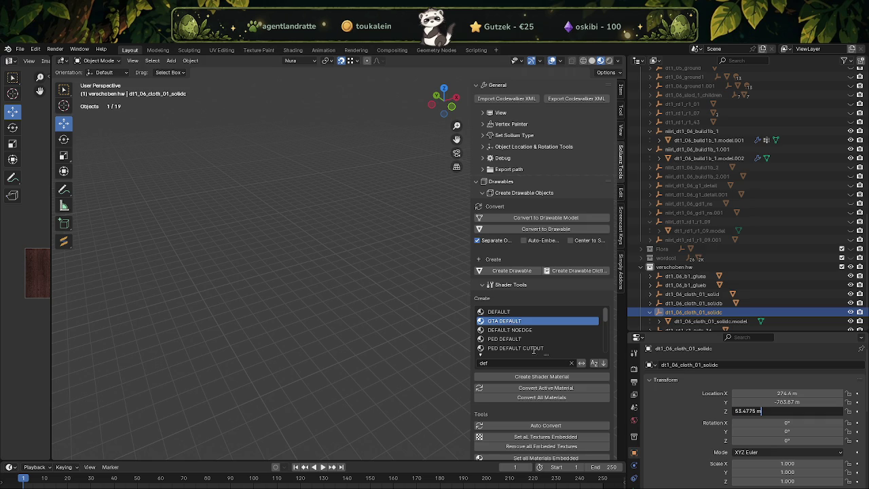
key(Return)
Step: Frame the awning's model object and orbit to check its placement on the facade
click(391, 297)
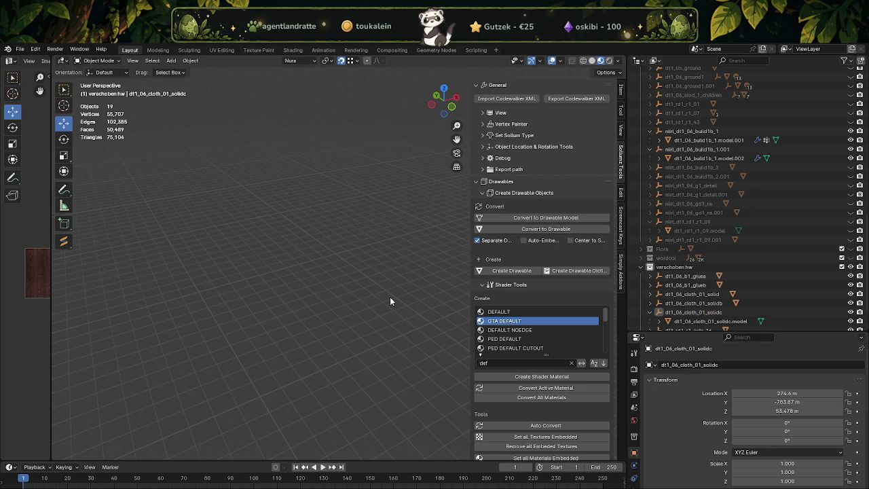
click(710, 321)
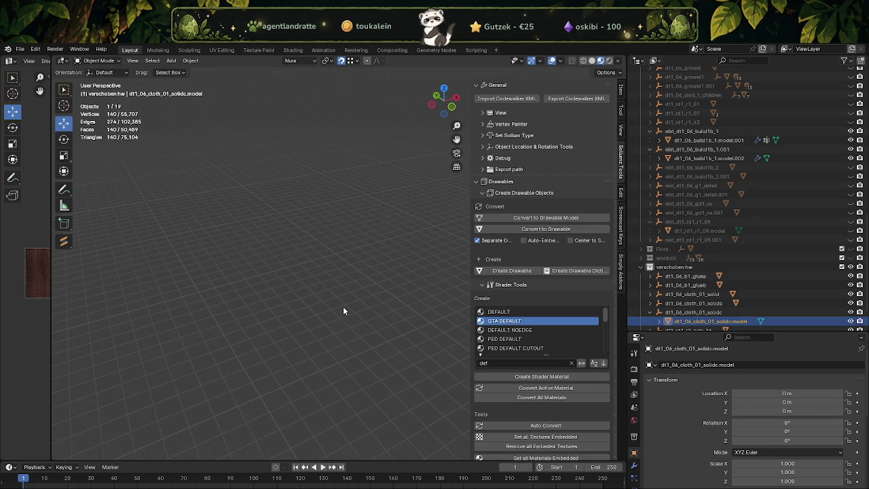
key(KP_Decimal)
scroll(up, 3)
drag(330, 278, 306, 289)
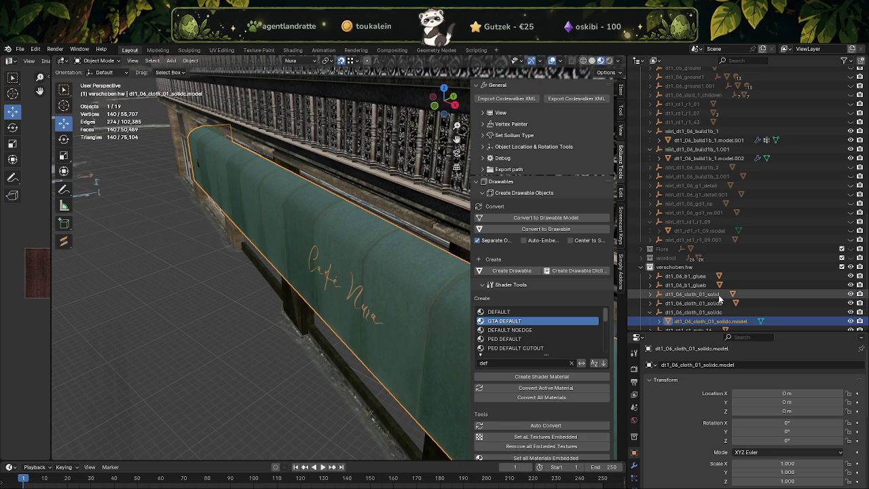
click(719, 296)
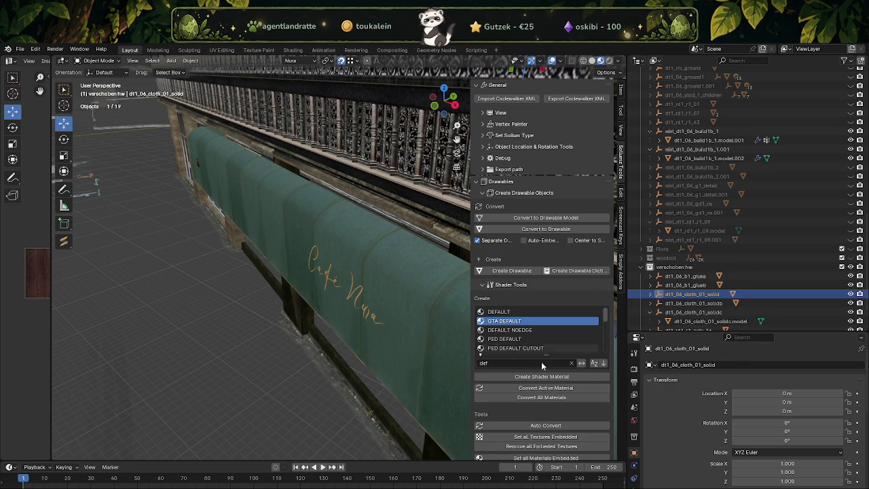
Step: Place dt1_06_cloth_01_solid at X 274.6, Y -783.87, Z 53.478
click(709, 394)
text(274.6)
key(Return)
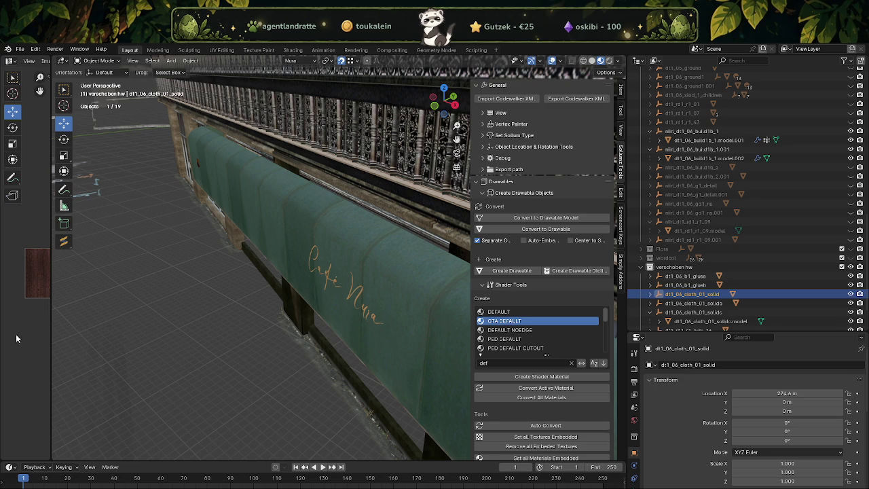
click(747, 402)
text(-783.87)
key(Return)
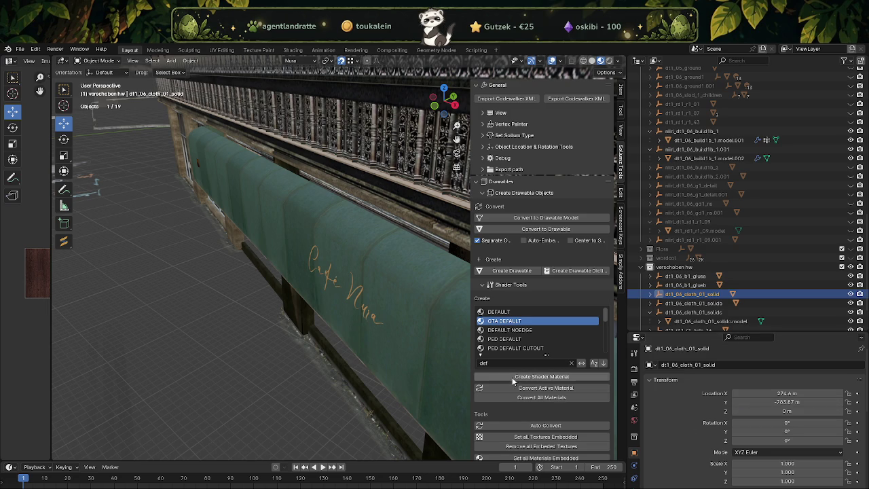
click(787, 411)
text(53.478)
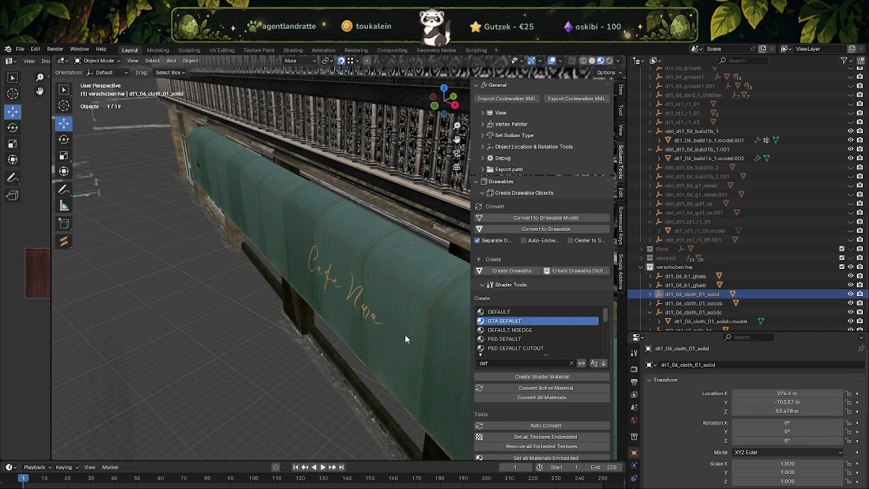
key(Return)
drag(382, 320, 280, 264)
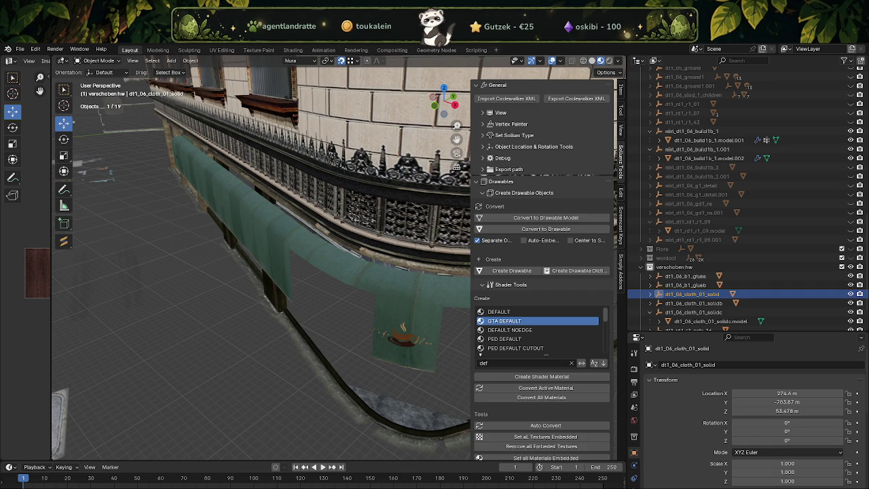
Step: Place dt1_06_cloth_01_solidb at X 274.6, Y -783.87, Z 53.478
click(703, 303)
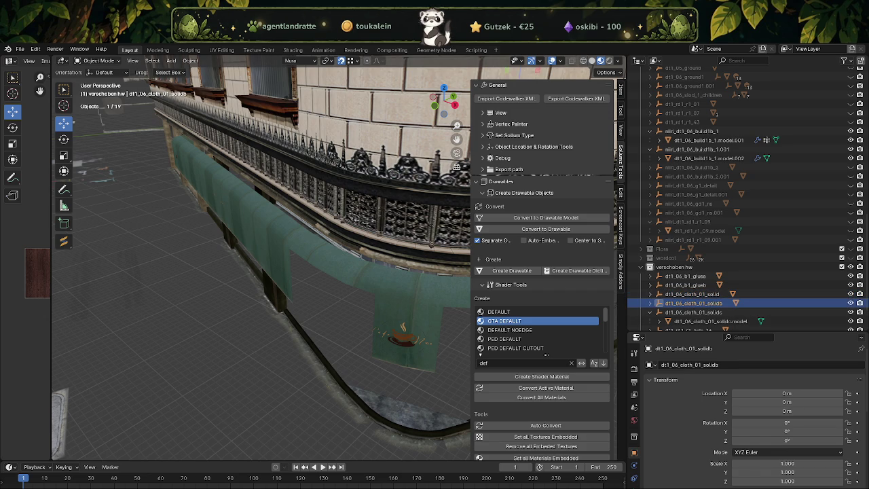
click(788, 393)
text(274.6)
key(Return)
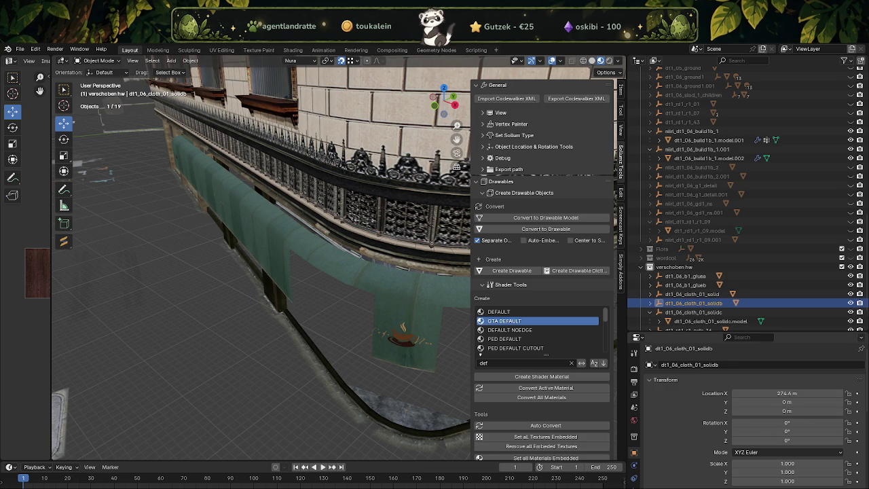
click(747, 402)
text(-783.87)
key(Return)
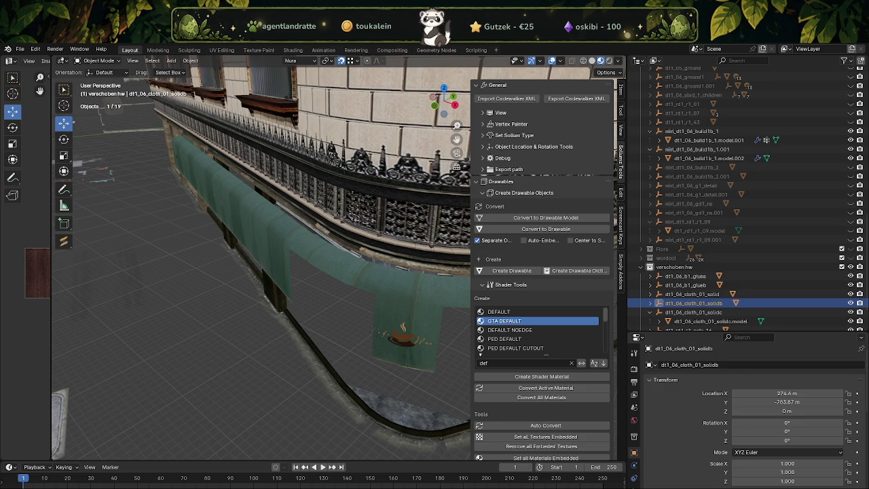
double_click(782, 412)
text(53.478)
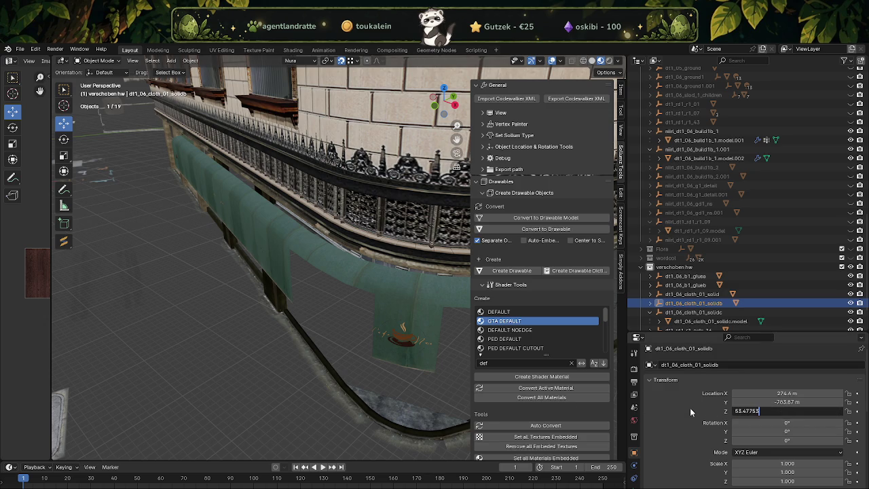
key(Return)
scroll(down, 3)
drag(377, 326, 404, 320)
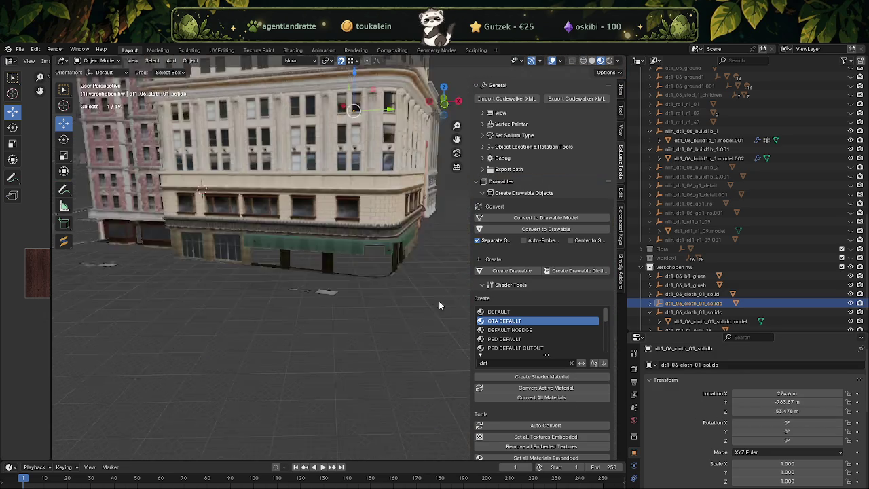
Step: Delete the nlrl_dt1_06_build1b_1.001 hierarchy, then undo the deletion
click(357, 212)
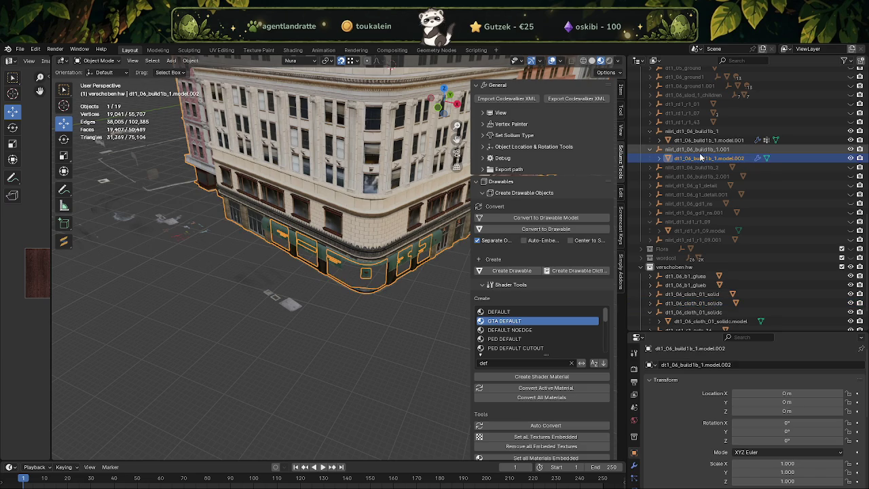
click(701, 150)
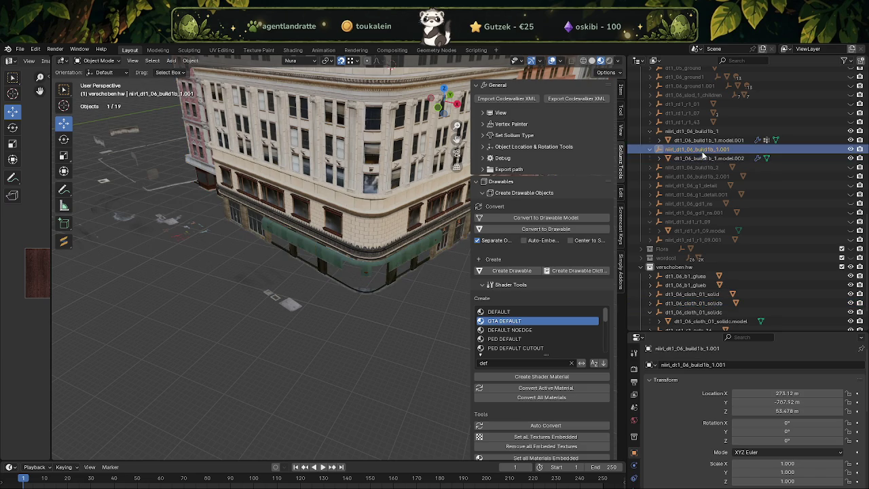
right_click(700, 150)
click(680, 152)
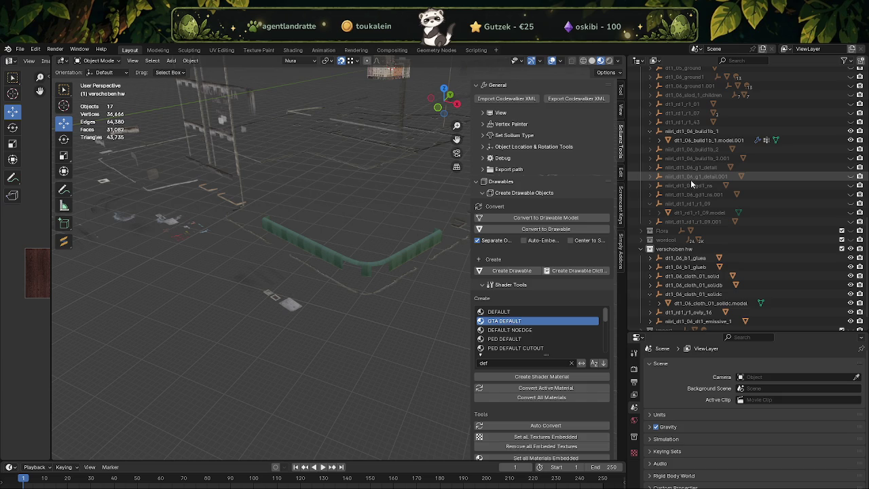
key(ctrl+z)
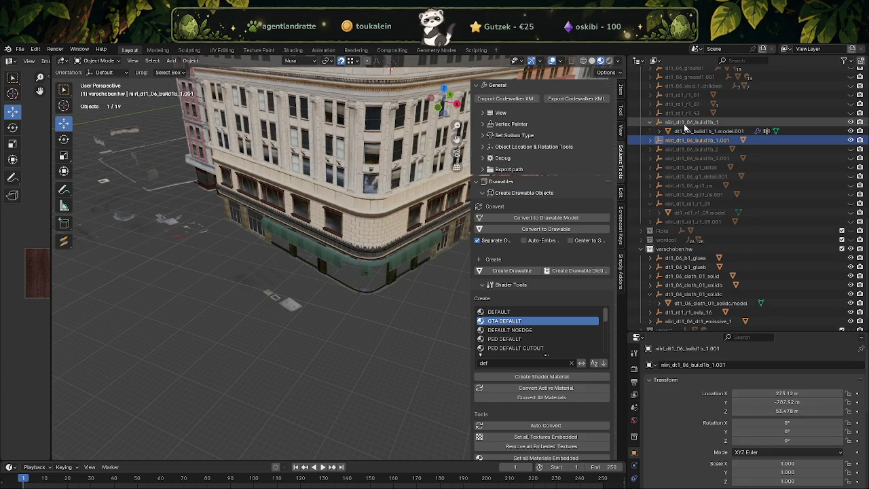
Step: Select the nlrl_dt1_06_build1b_1 hierarchy and paste a copy, creating build1b_1.003
click(685, 124)
right_click(686, 125)
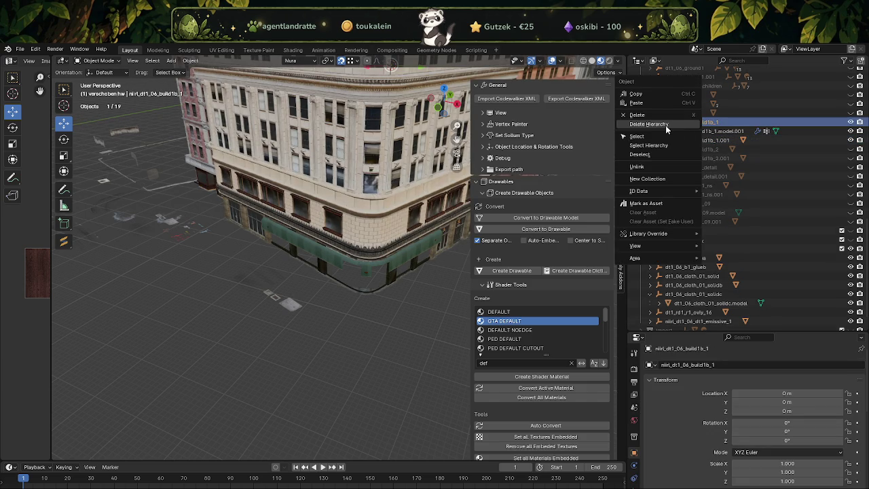
click(648, 145)
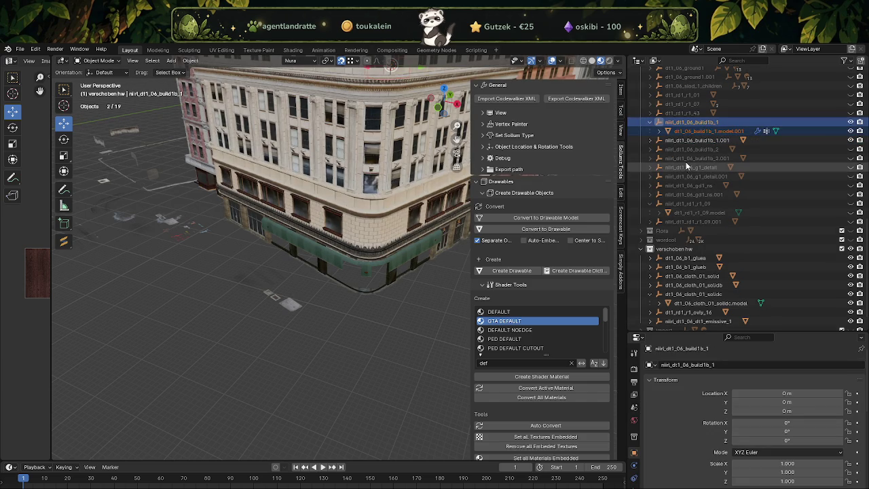
scroll(up, 3)
scroll(down, 3)
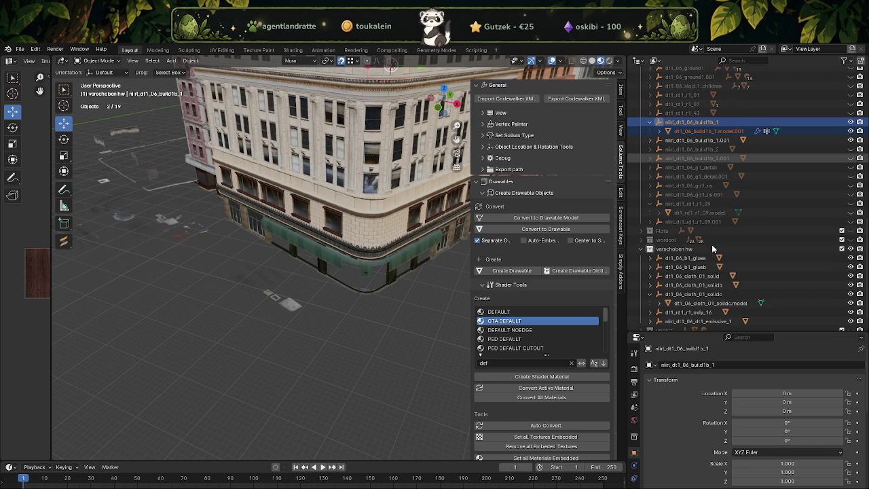
key(ctrl+v)
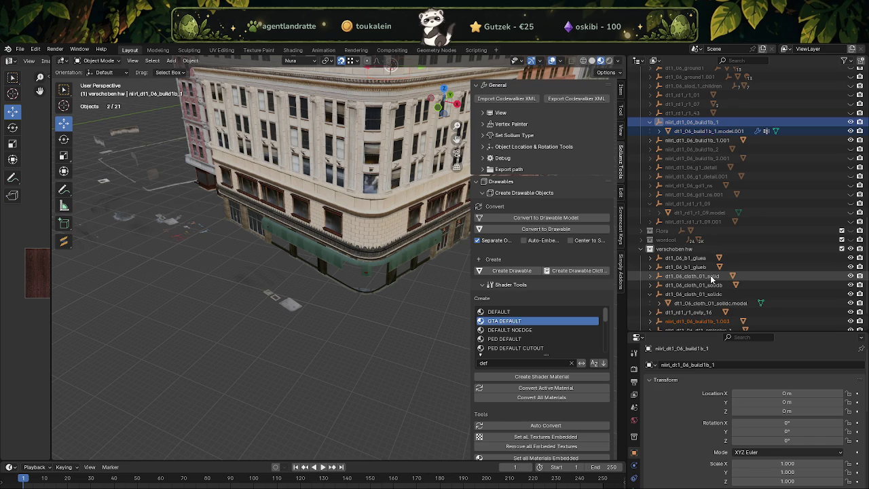
Step: Copy the .001 building's X and Y location onto the .003 copy
click(651, 320)
scroll(down, 3)
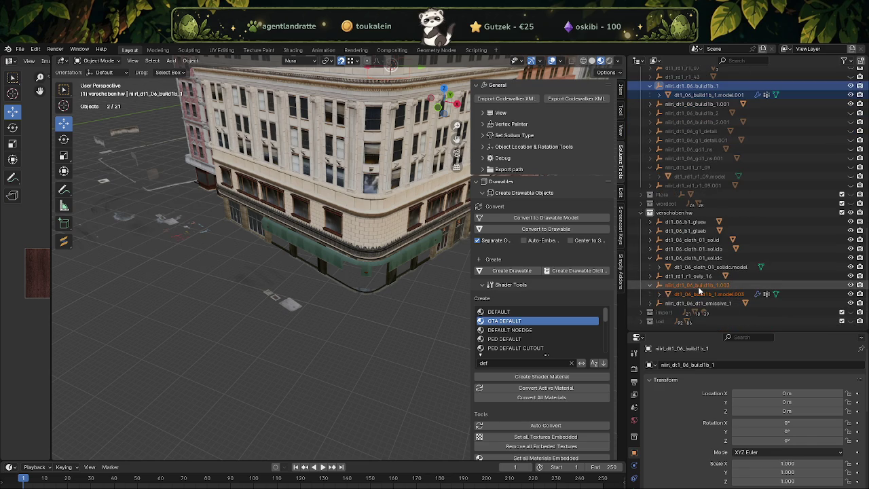
click(699, 286)
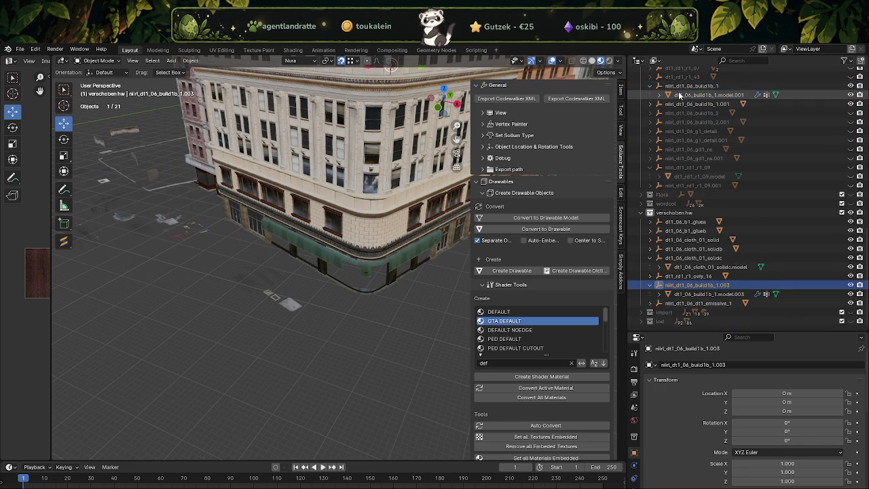
click(682, 102)
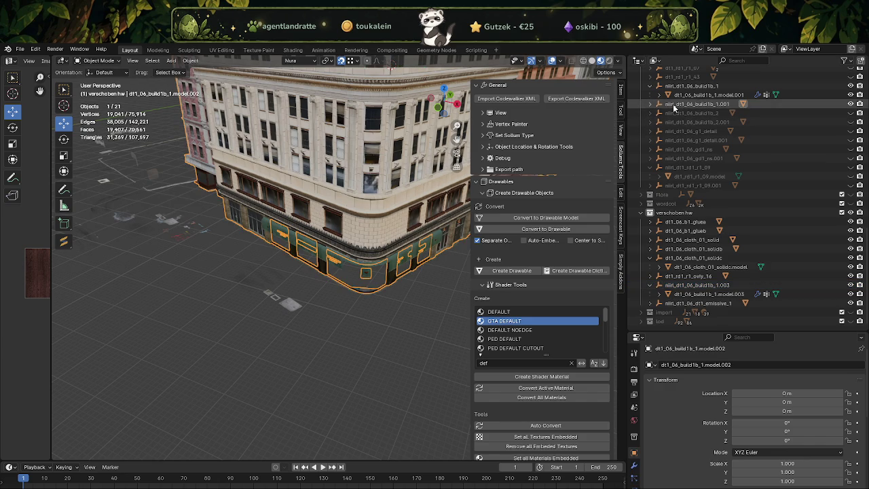
click(675, 106)
click(793, 393)
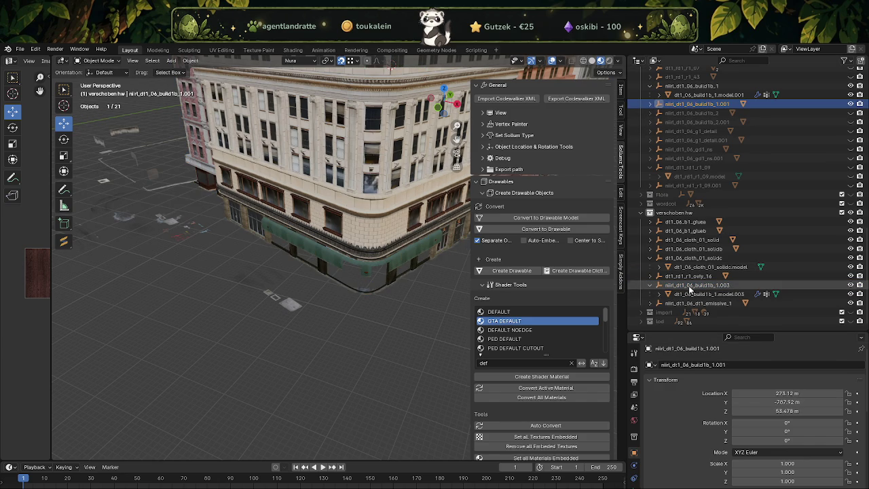
click(696, 285)
click(739, 394)
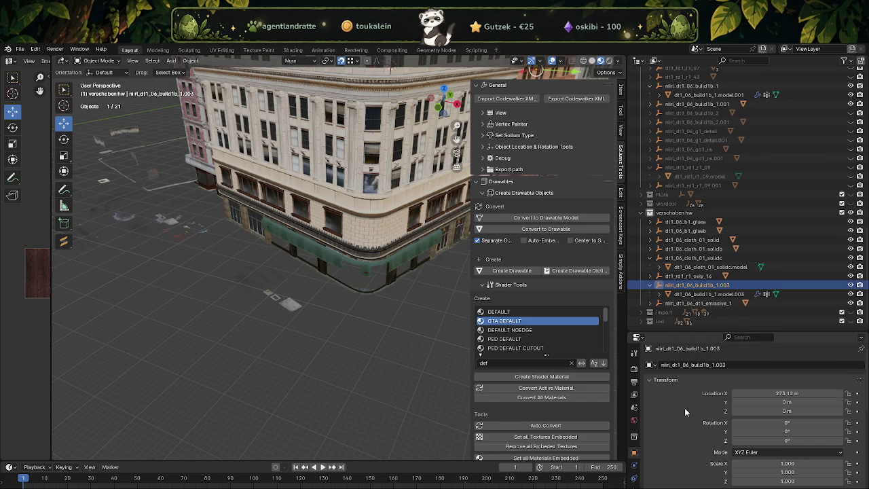
click(698, 104)
click(788, 402)
click(685, 395)
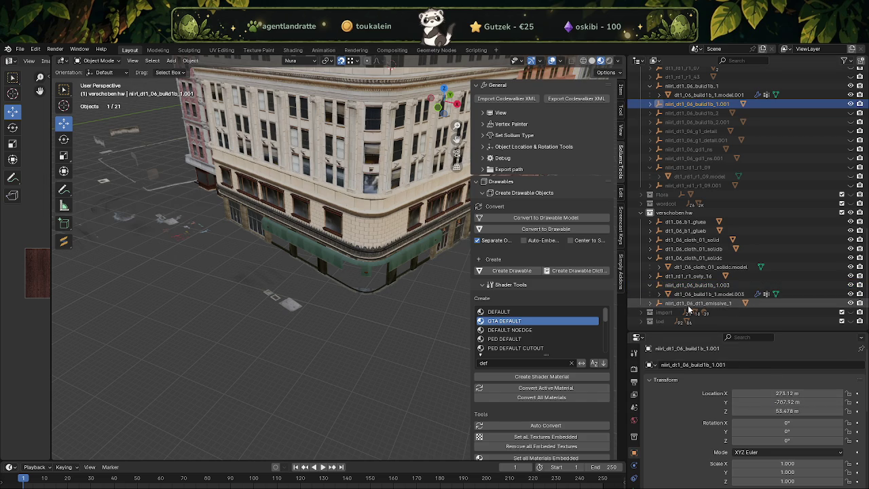
click(692, 304)
click(694, 285)
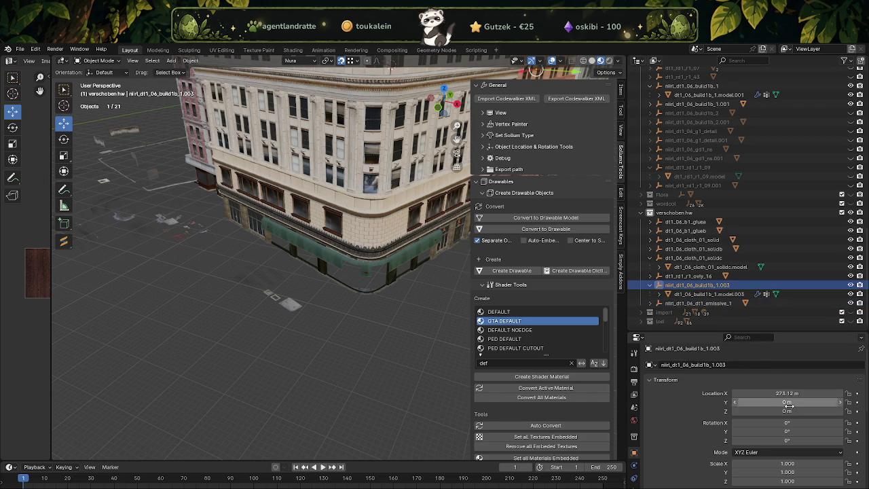
key(ctrl+v)
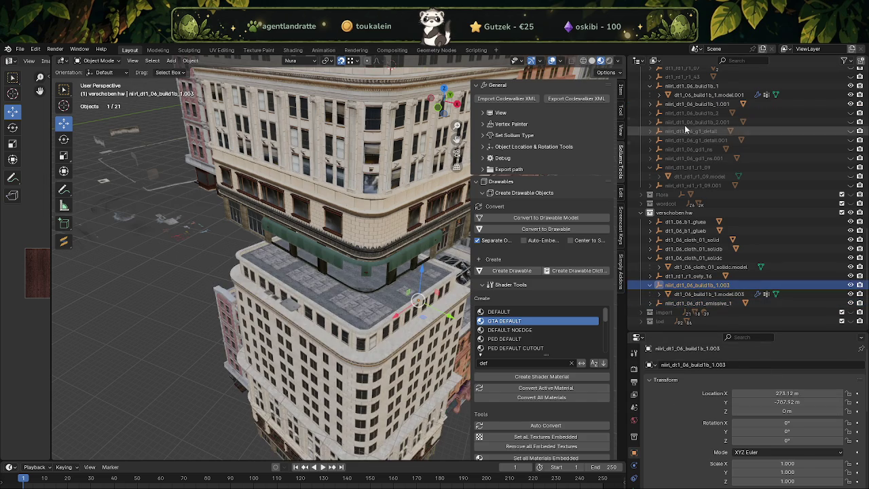
Step: Give the .003 copy the original's Z location of 53.478 m
click(696, 104)
click(778, 411)
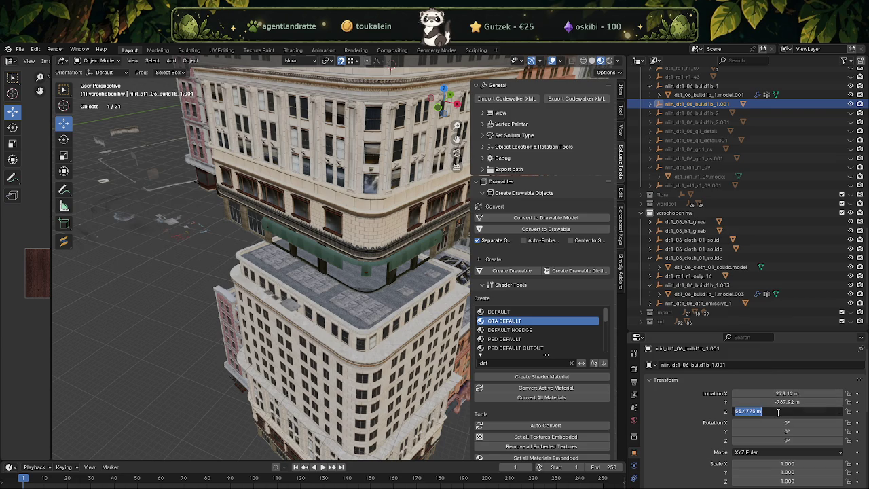
key(Return)
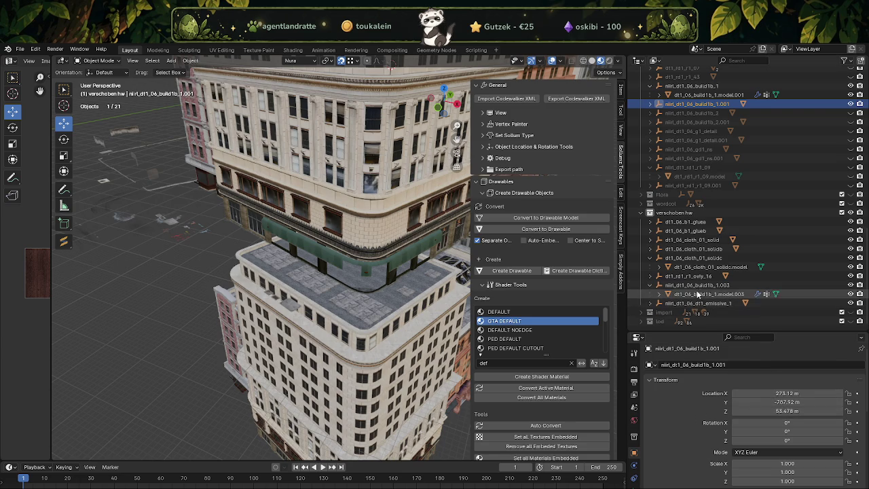
click(696, 285)
click(778, 411)
text(53.4775 m)
key(Return)
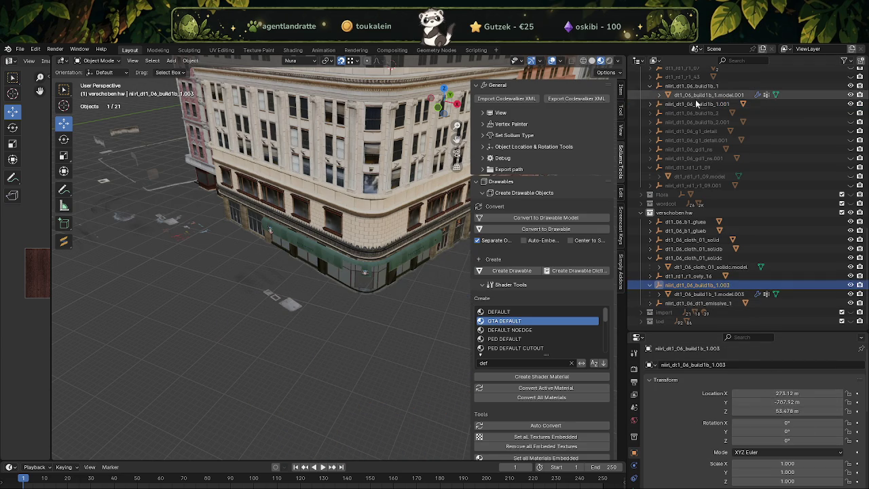
Step: Delete the old nilrl_dt1_06_build1b_1.001 object along with its children
click(694, 104)
right_click(694, 109)
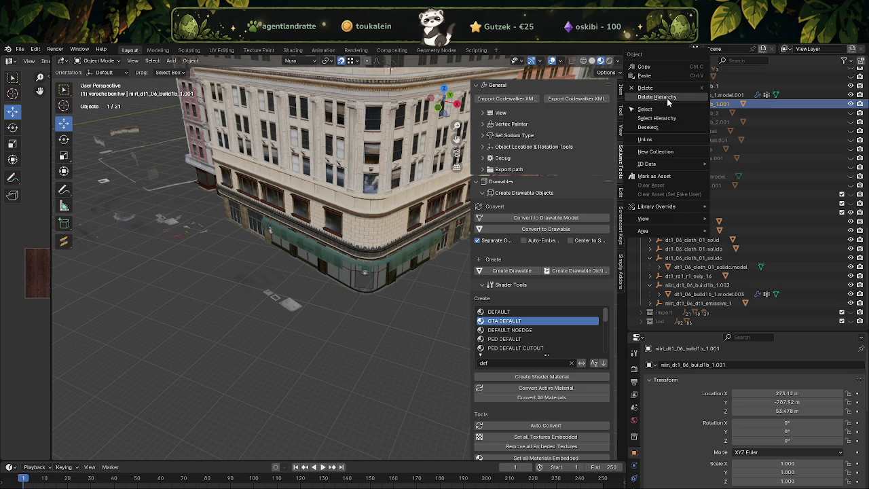
key(Return)
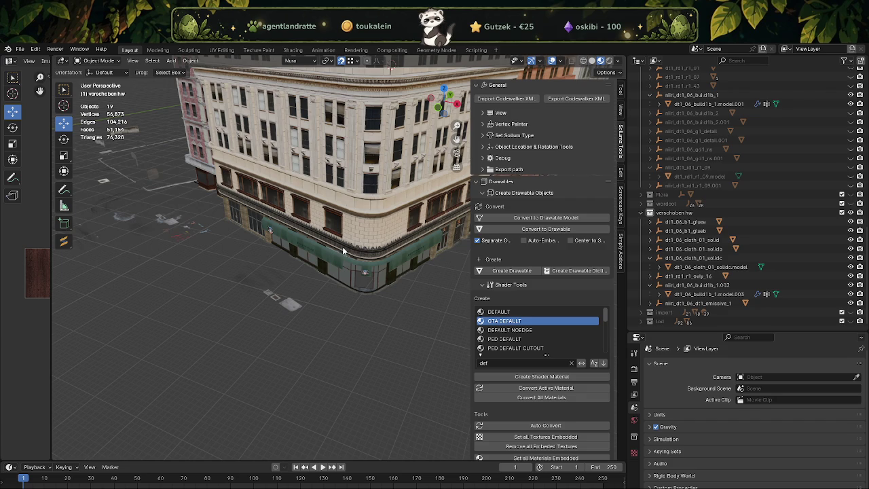
scroll(up, 3)
scroll(up, 3)
click(237, 233)
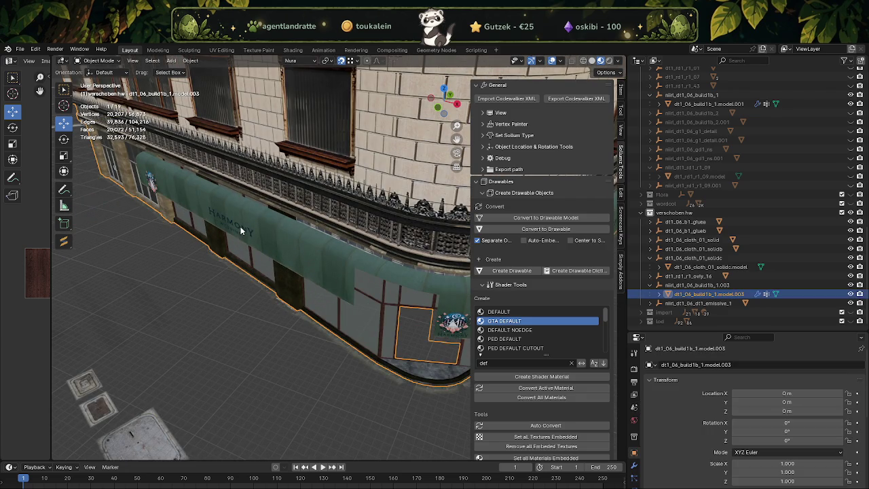
Step: In Edit Mode, offset the first flower-logo sign plane along X
key(Tab)
click(240, 226)
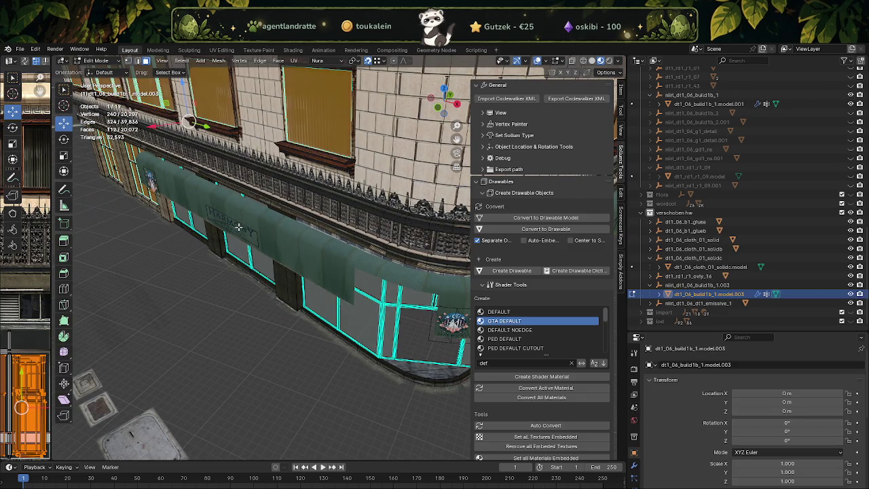
drag(240, 226, 313, 269)
click(328, 233)
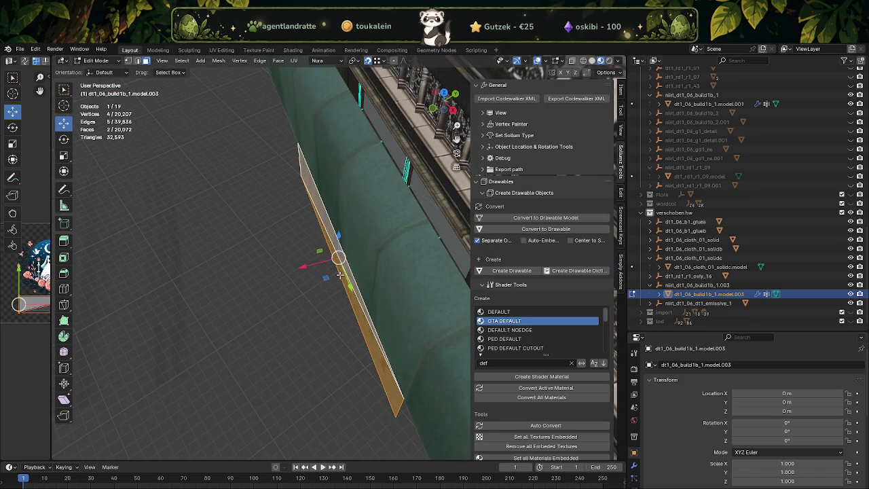
key(g)
key(x)
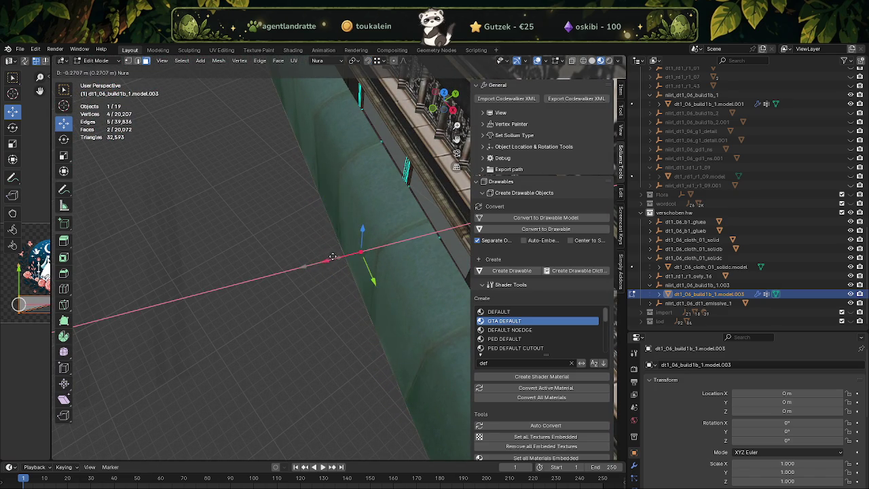
click(329, 258)
Step: Offset the second flower-logo sign plane along X
drag(329, 258, 371, 216)
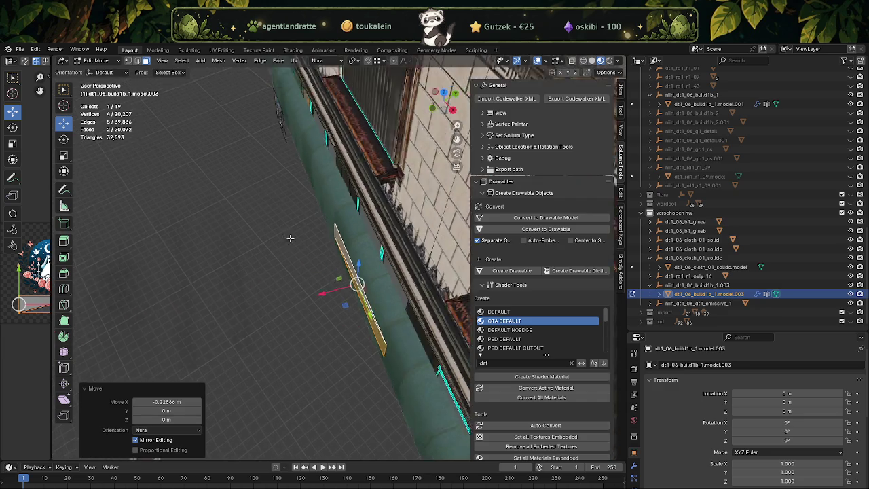
click(372, 216)
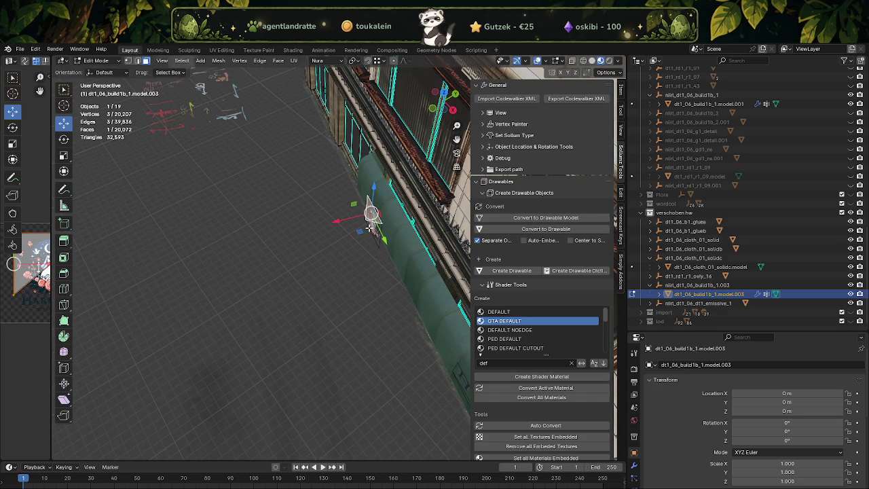
click(371, 216)
key(KP_Decimal)
scroll(down, 3)
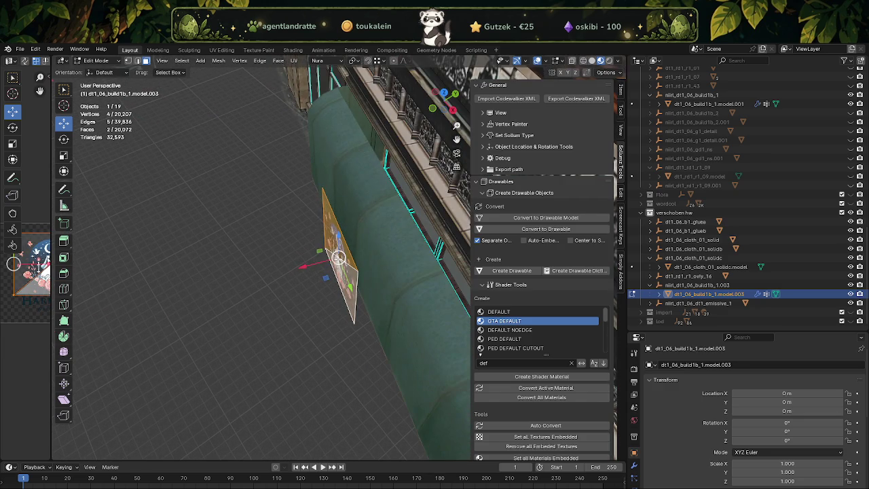
key(g)
key(x)
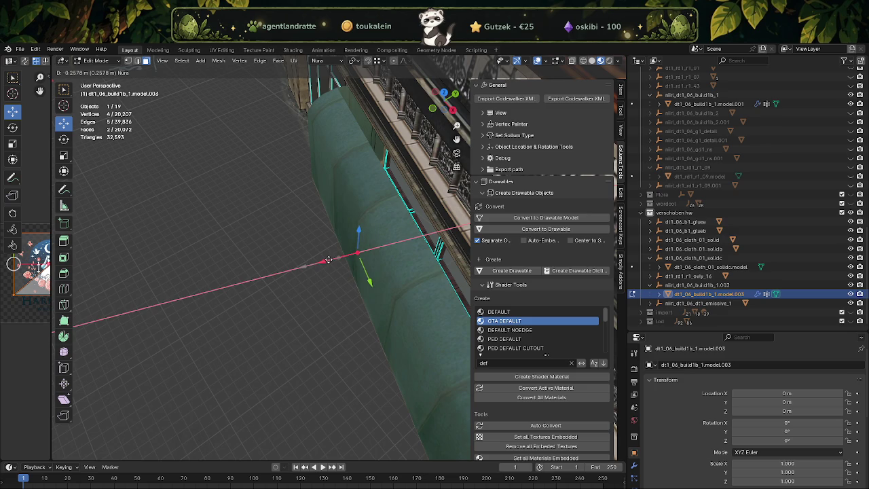
click(327, 261)
Step: Slide both flower-logo sign faces horizontally into their final position
drag(326, 260, 353, 258)
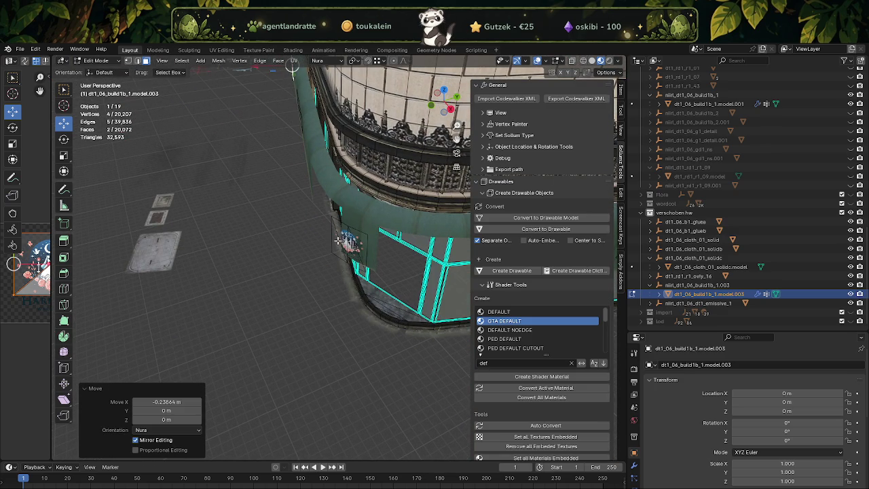
click(349, 243)
scroll(up, 3)
drag(348, 243, 327, 283)
drag(323, 275, 360, 270)
drag(360, 270, 363, 279)
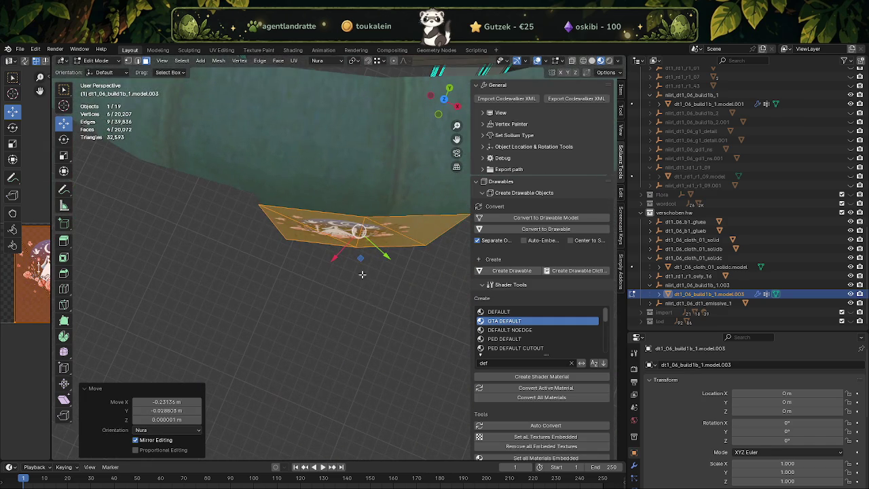
drag(360, 259, 364, 258)
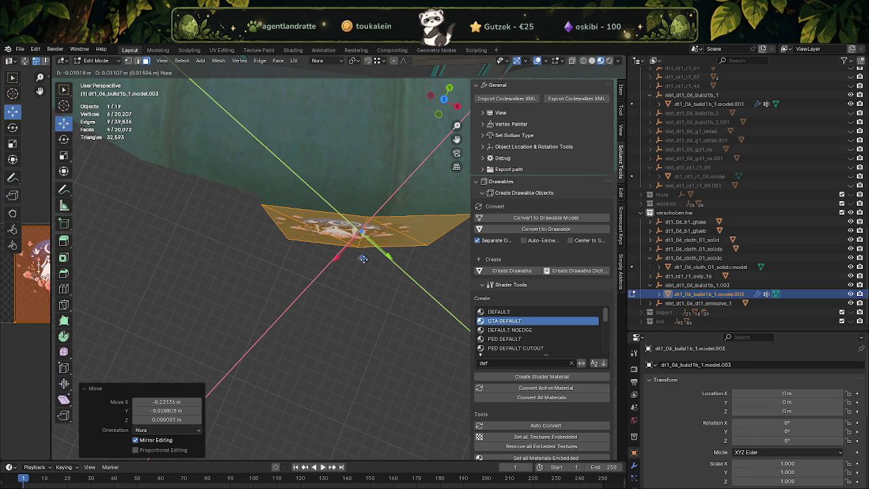
drag(364, 259, 364, 258)
Step: Nudge the HARMONY sign face slightly along Y, then return to Object Mode
drag(363, 259, 281, 235)
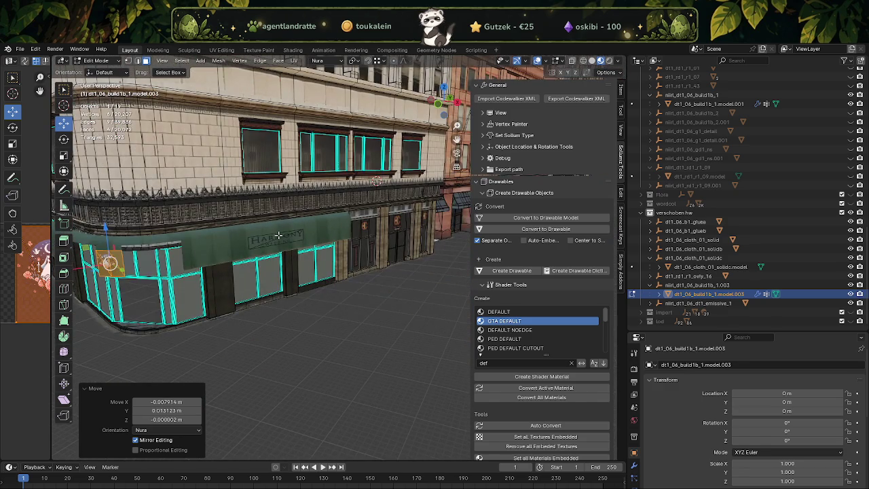
click(278, 239)
key(KP_Decimal)
drag(339, 255, 366, 256)
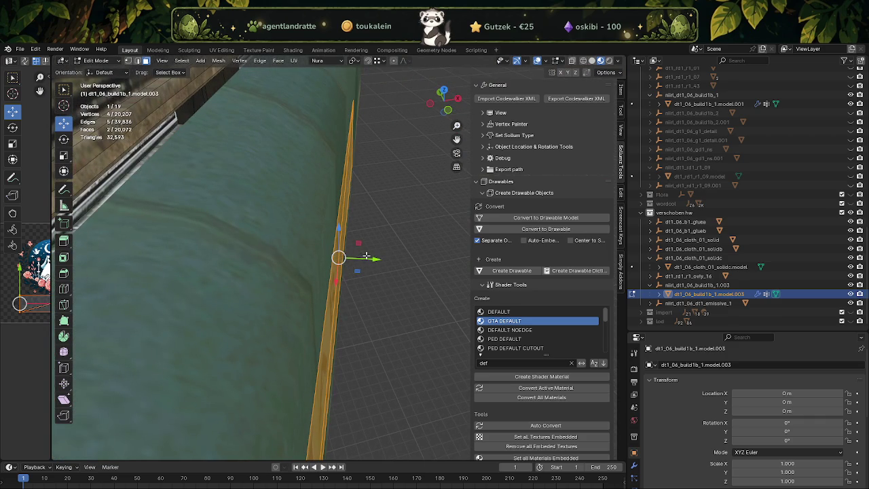
drag(362, 259, 364, 258)
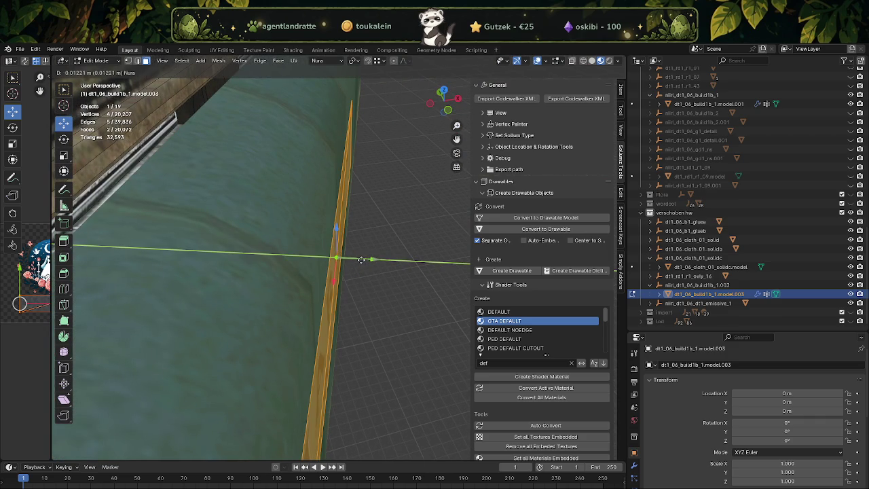
scroll(down, 3)
drag(340, 252, 340, 252)
key(a)
drag(288, 258, 319, 304)
key(Tab)
scroll(up, 3)
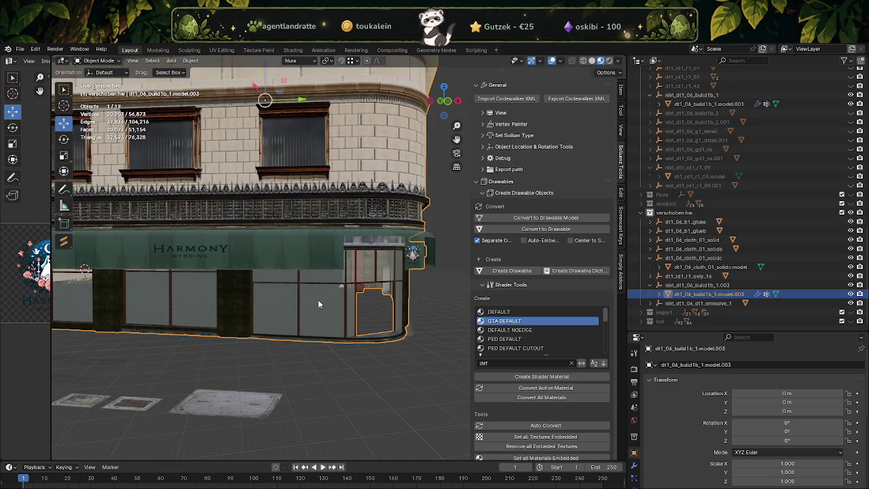
Step: Delete the niirl_dt1_06_build1b_1 object together with its child mesh
click(680, 95)
right_click(669, 98)
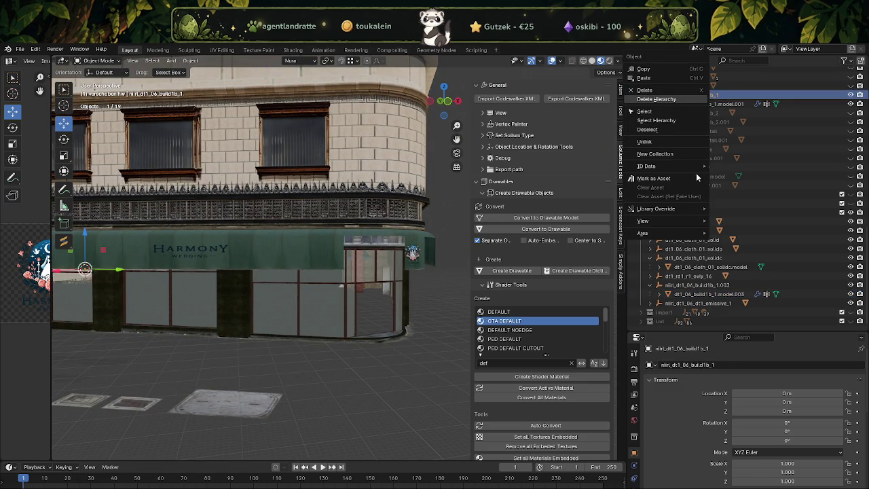
click(666, 101)
scroll(up, 3)
drag(671, 149, 671, 221)
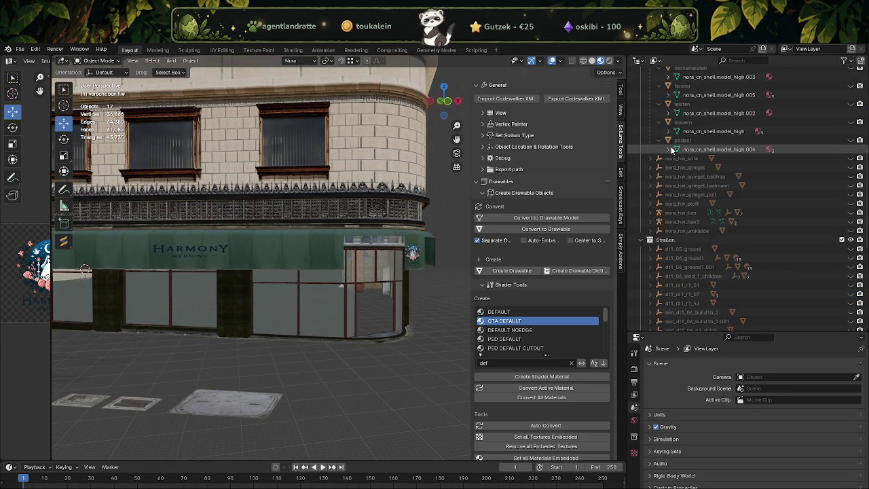
scroll(down, 3)
scroll(down, 3)
scroll(up, 3)
scroll(up, 3)
scroll(up, 3)
scroll(up, 3)
scroll(down, 3)
scroll(down, 3)
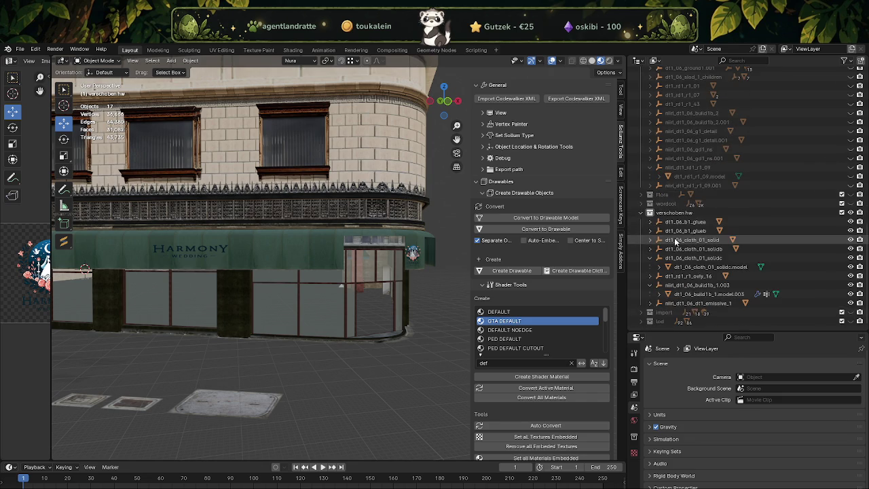
scroll(up, 3)
scroll(up, 3)
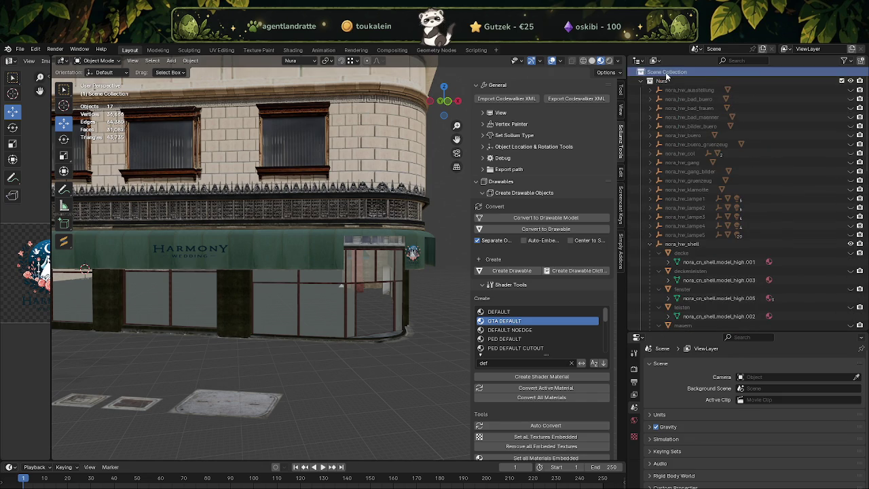
Step: Create a new empty collection, Collection 8, under the Scene Collection
right_click(666, 72)
click(635, 74)
scroll(down, 3)
scroll(down, 3)
click(671, 322)
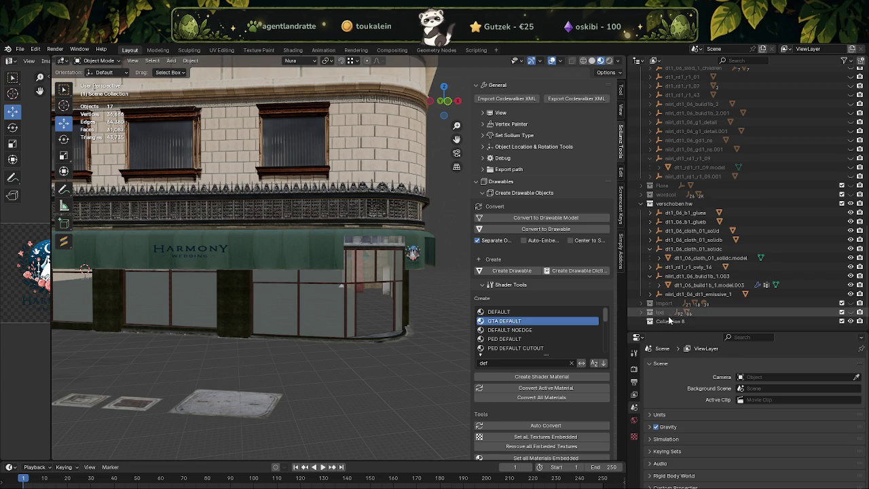
Step: Rename Collection 8 to 'building' and paste the building hierarchy into it
double_click(671, 321)
text(building)
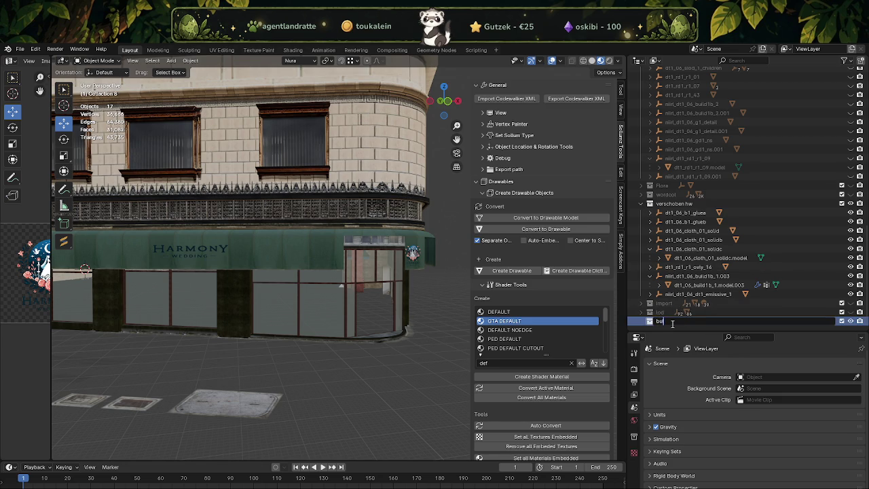
key(Return)
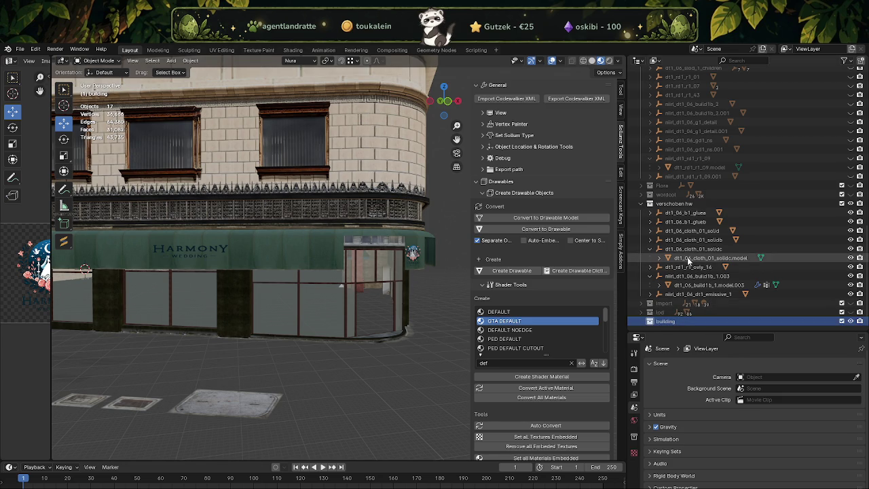
click(383, 201)
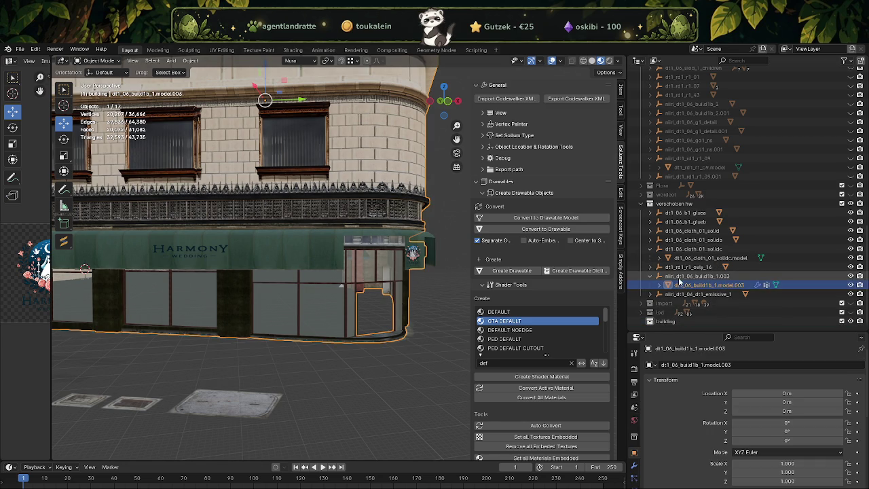
right_click(680, 280)
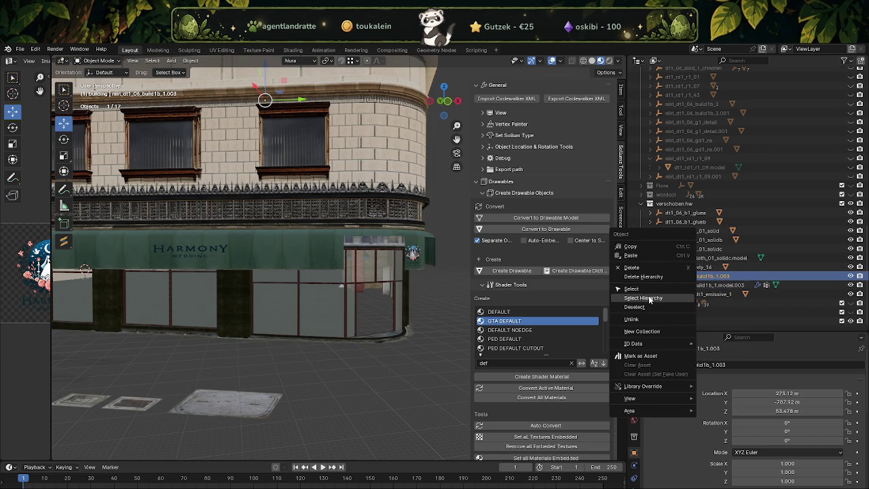
click(650, 299)
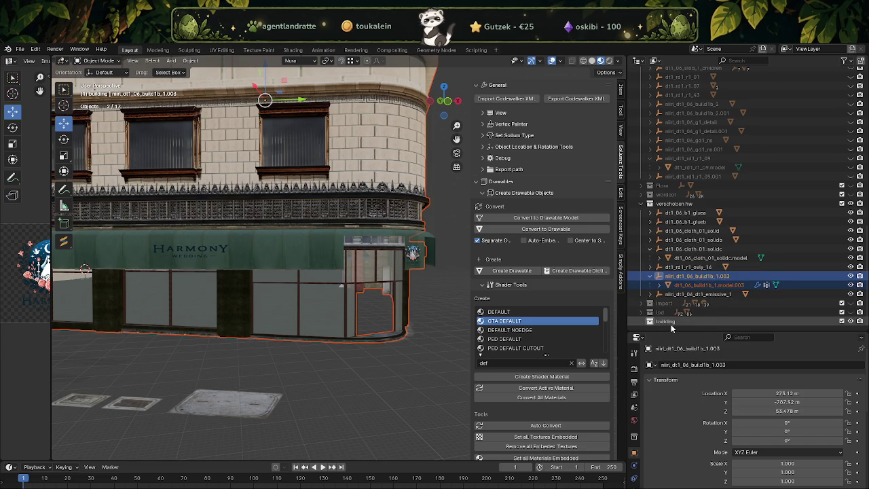
click(676, 324)
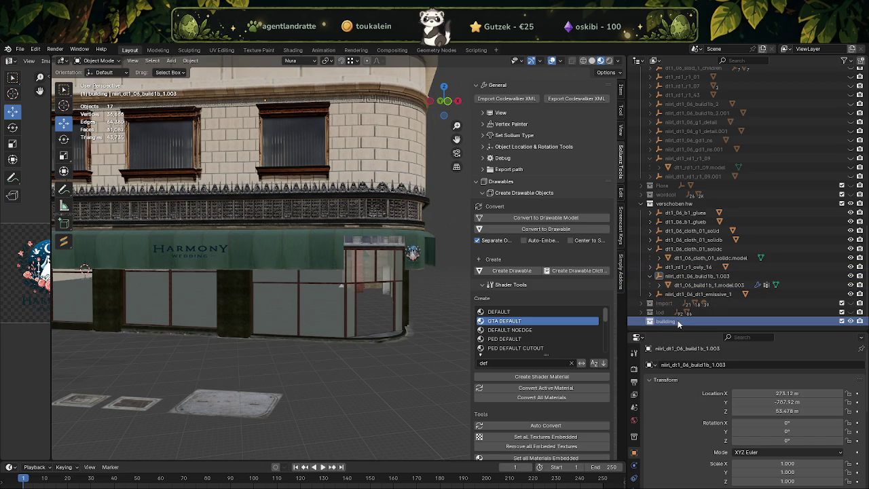
Step: Rename the copied parent to niirl_dt1_06_build1b_1 by removing the .001 suffix
click(696, 277)
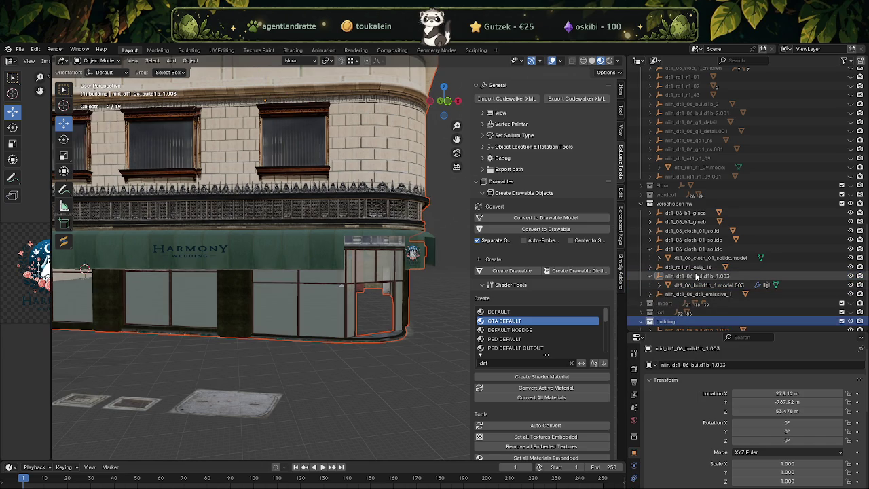
scroll(down, 3)
click(713, 321)
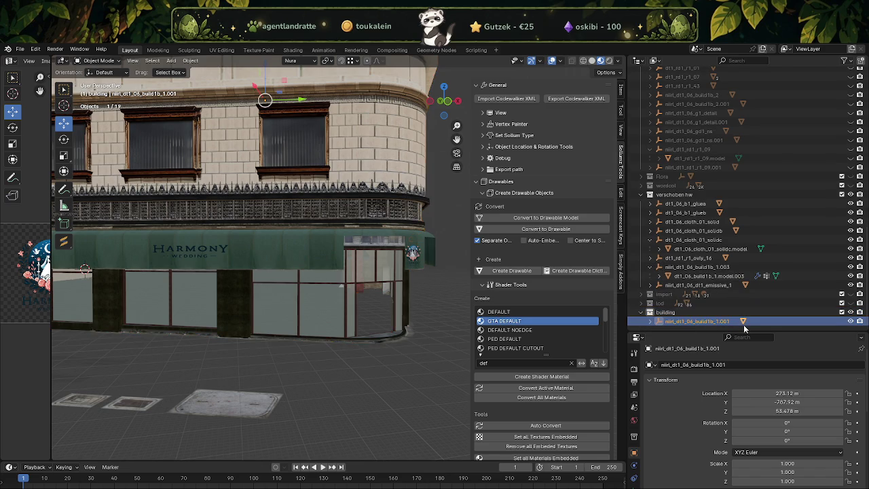
double_click(720, 322)
click(735, 322)
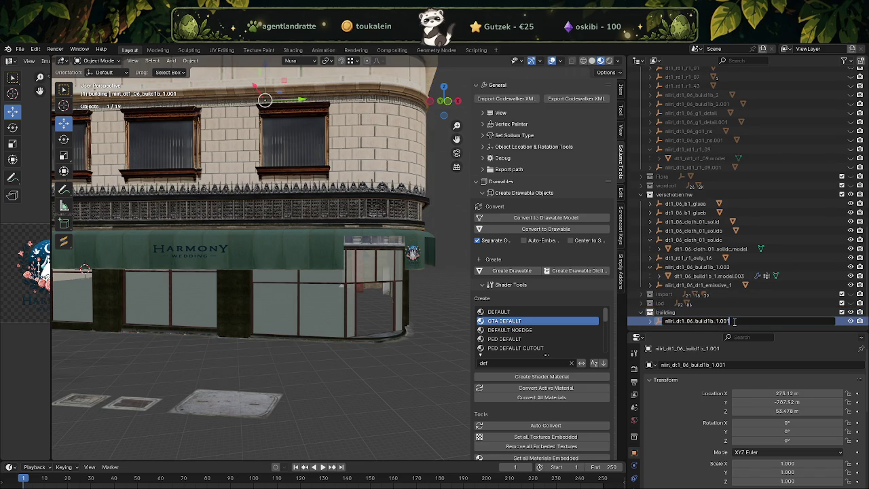
key(BackSpace)
key(BackSpace)
key(BackSpace)
key(Return)
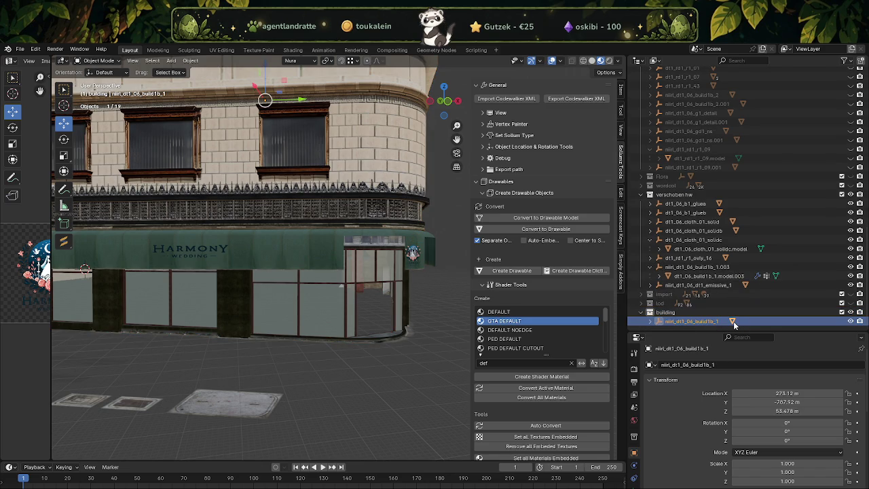
Step: Move the renamed parent to location 0 m, 0 m, 0 m
click(651, 321)
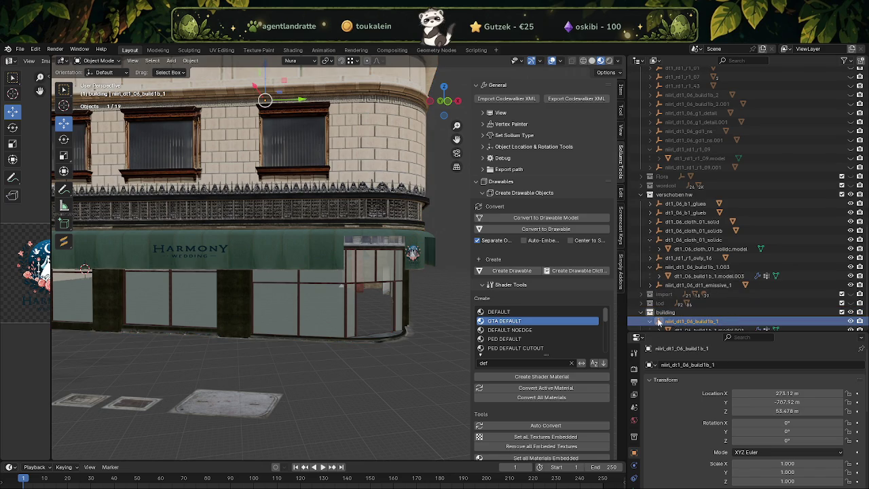
scroll(down, 3)
click(781, 393)
text(0)
key(Tab)
text(0)
key(Tab)
text(0)
key(Return)
click(707, 321)
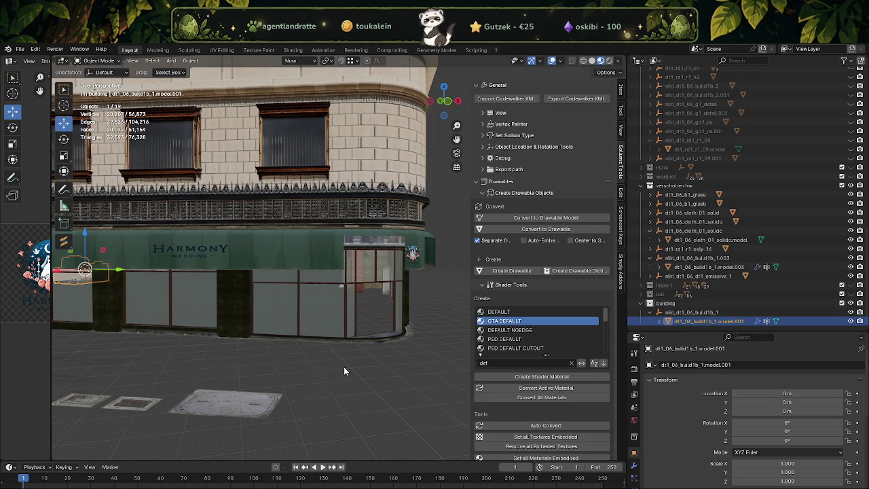
key(KP_Decimal)
scroll(up, 3)
drag(349, 368, 289, 264)
Step: Hide nora_hw_shell and enter Edit Mode on the dt1_06_build1b_1.model.001 mesh
scroll(up, 3)
scroll(up, 3)
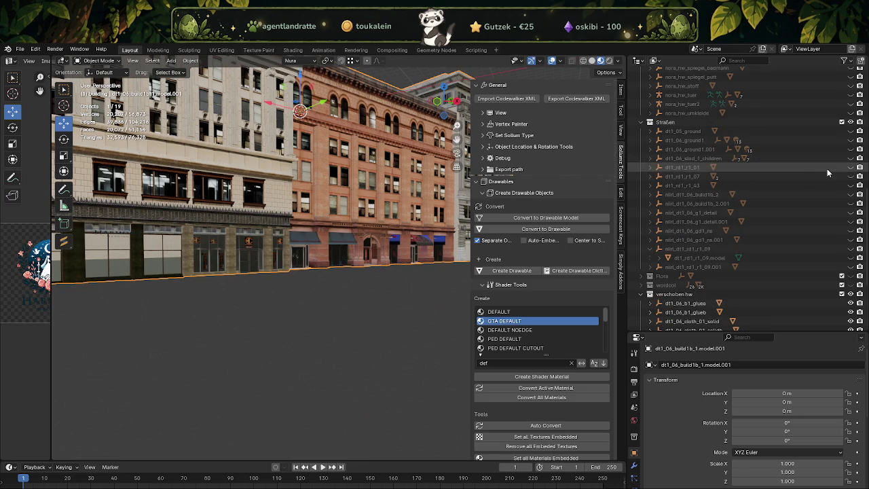
drag(182, 324, 354, 312)
scroll(up, 3)
scroll(down, 3)
scroll(up, 3)
scroll(up, 3)
scroll(up, 3)
scroll(up, 3)
scroll(up, 3)
click(852, 141)
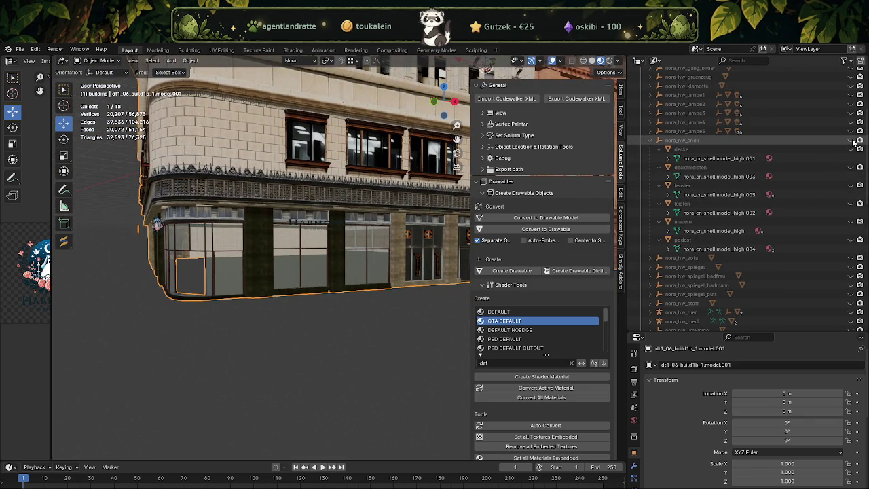
drag(329, 295, 288, 274)
click(851, 140)
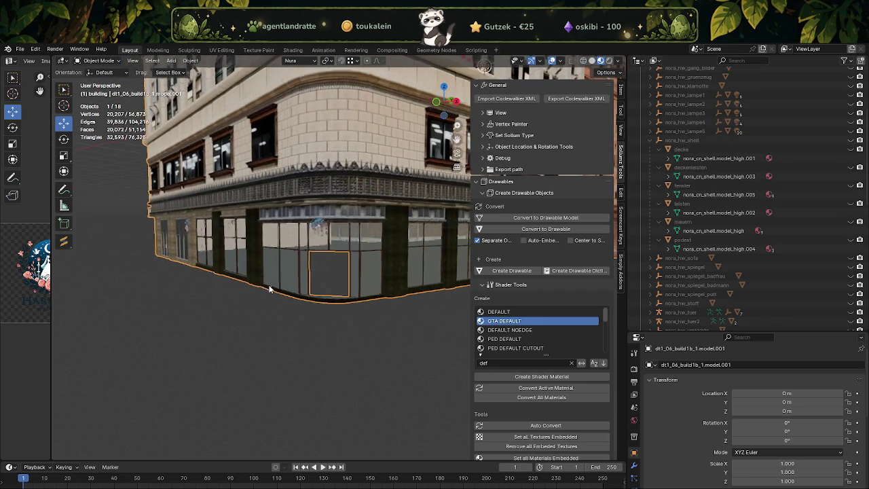
key(Tab)
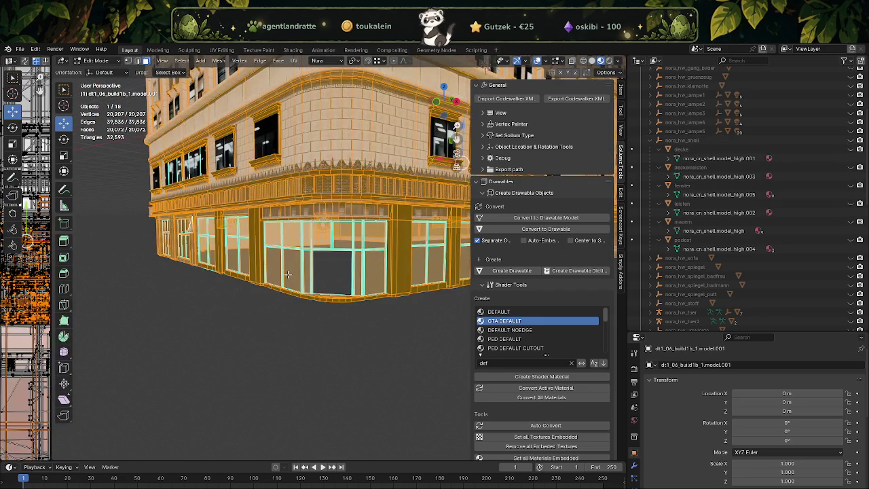
Step: Check the door face's material slots, then remove the storefront mesh's unused material slots in Object Mode
click(288, 274)
scroll(down, 3)
scroll(down, 3)
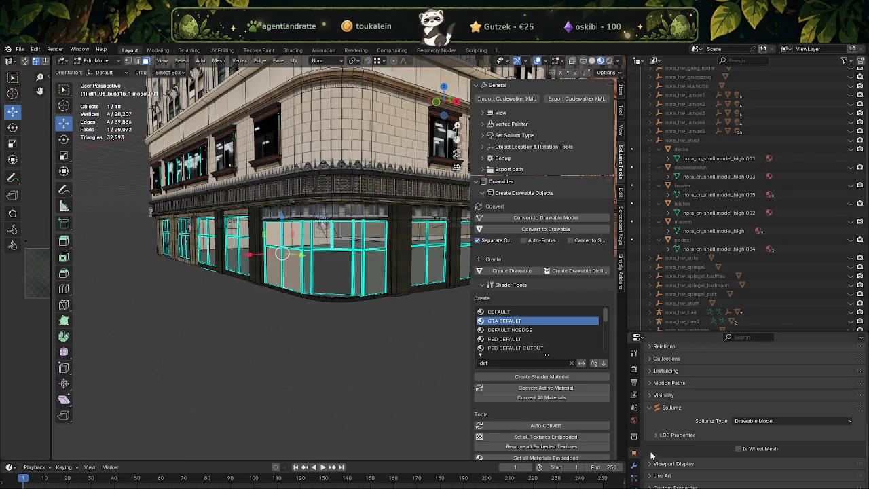
click(633, 468)
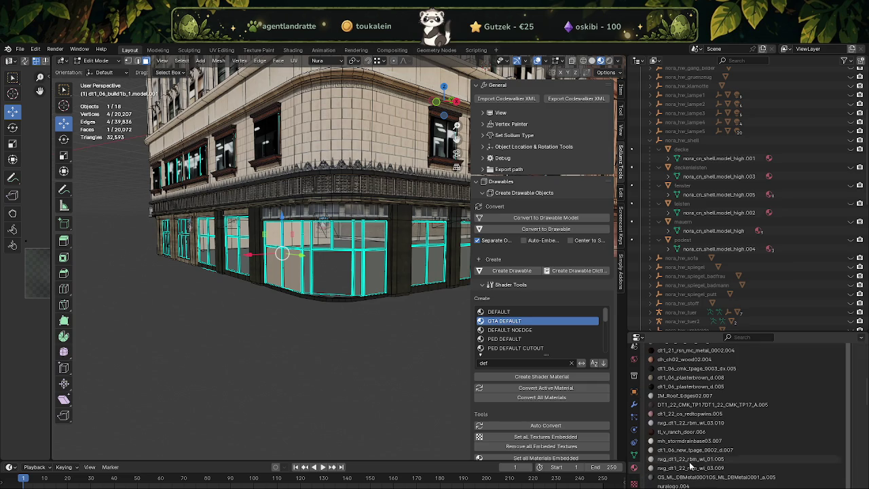
key(Tab)
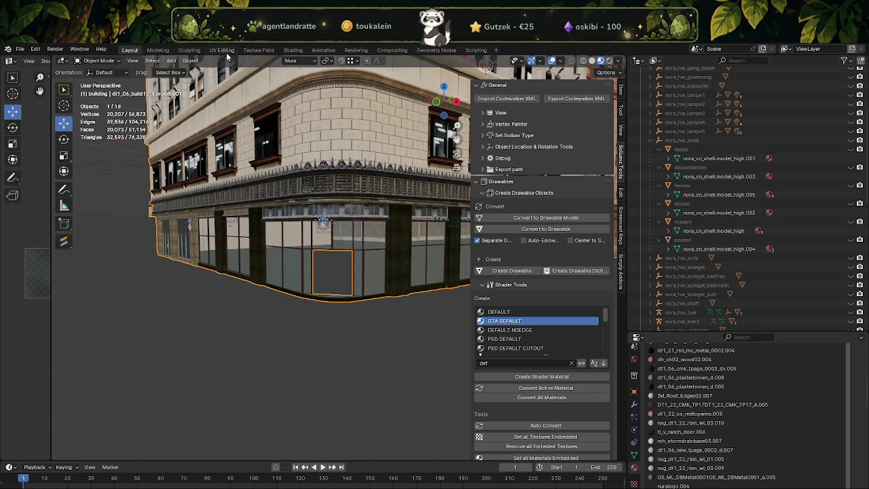
click(190, 60)
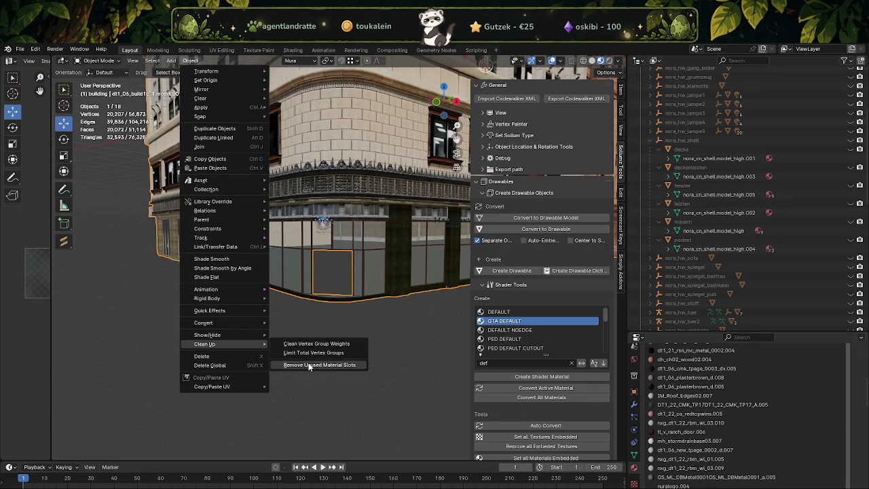
click(311, 366)
drag(309, 284, 319, 284)
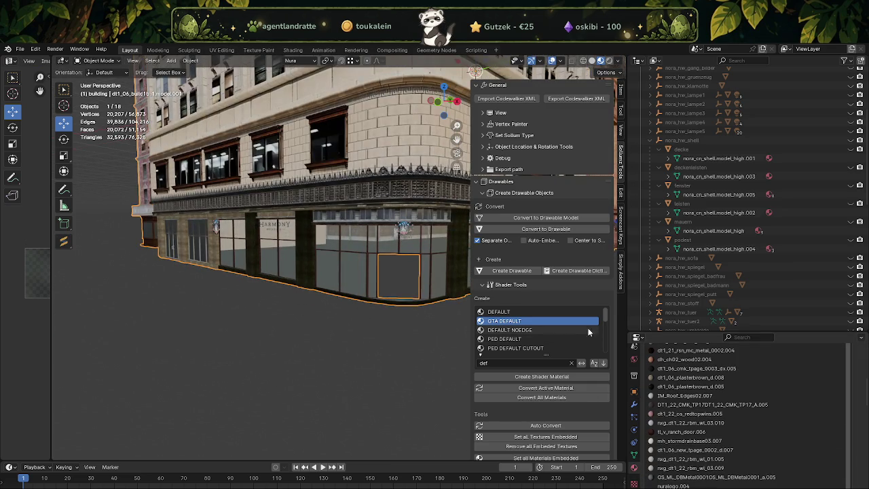
scroll(down, 3)
scroll(down, 3)
scroll(down, 3)
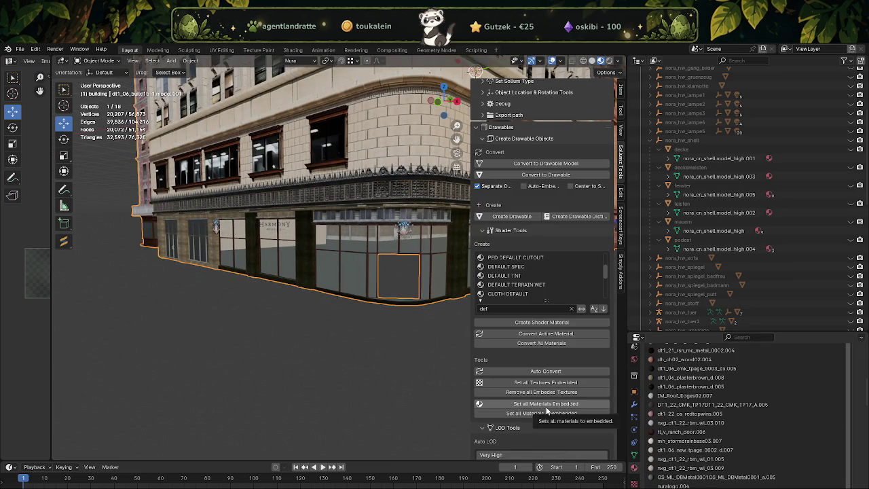
drag(325, 338, 324, 299)
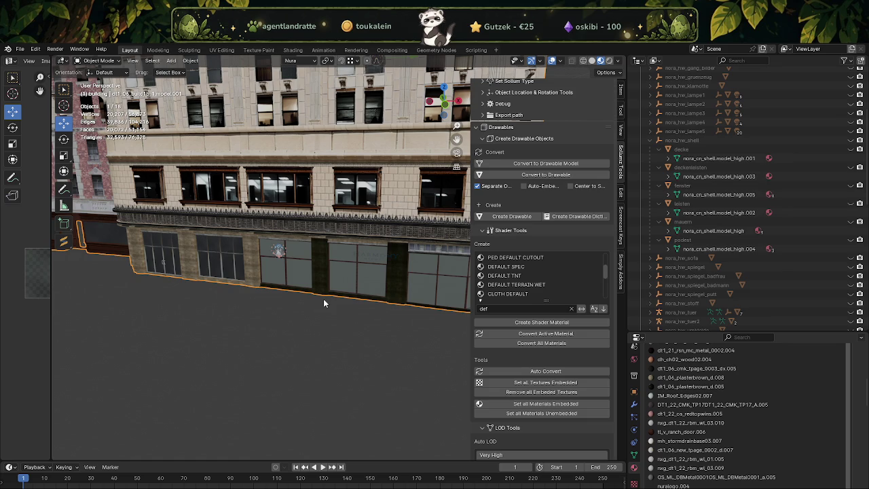
Step: Select all green-glass window faces and assign them the dt1_06_new_tpage_0005_d.012 material
scroll(up, 3)
drag(306, 327, 299, 263)
key(Tab)
click(299, 265)
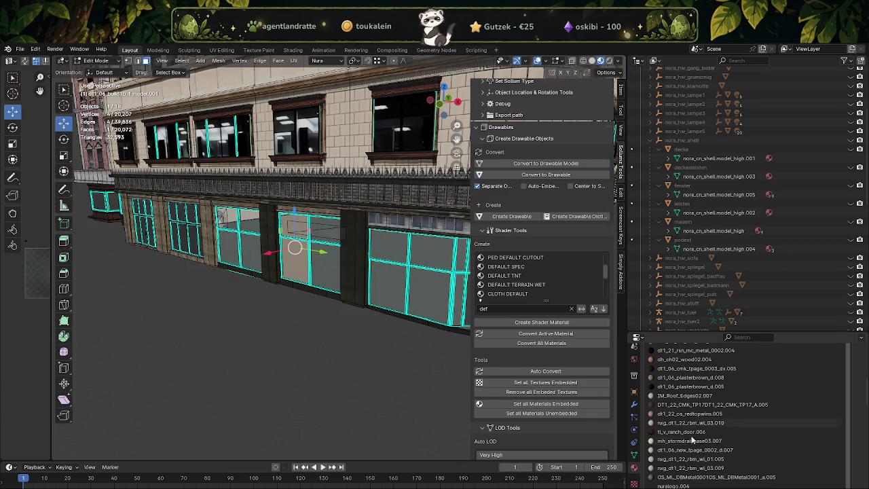
scroll(down, 3)
click(746, 425)
drag(318, 318, 355, 314)
click(144, 238)
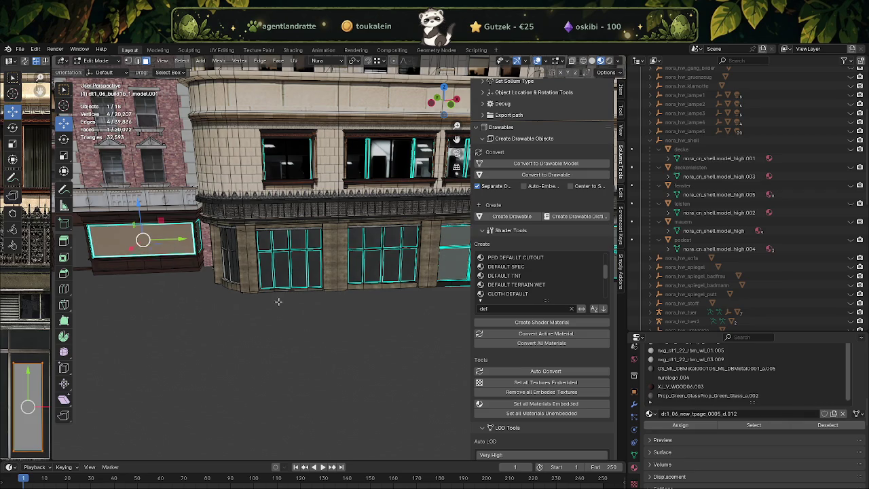
click(682, 425)
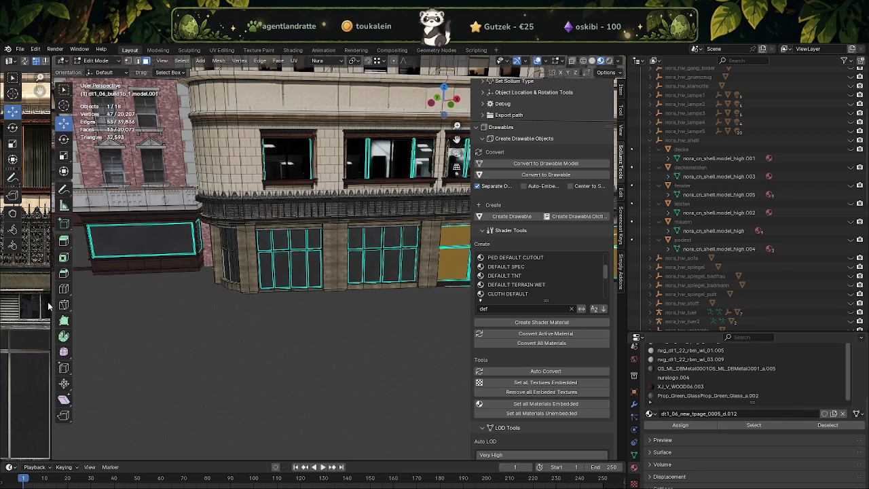
drag(50, 301, 416, 302)
scroll(down, 3)
Step: Drag the window UVs down the facade texture and give the 3D view more room
scroll(up, 3)
scroll(up, 3)
drag(162, 109, 186, 338)
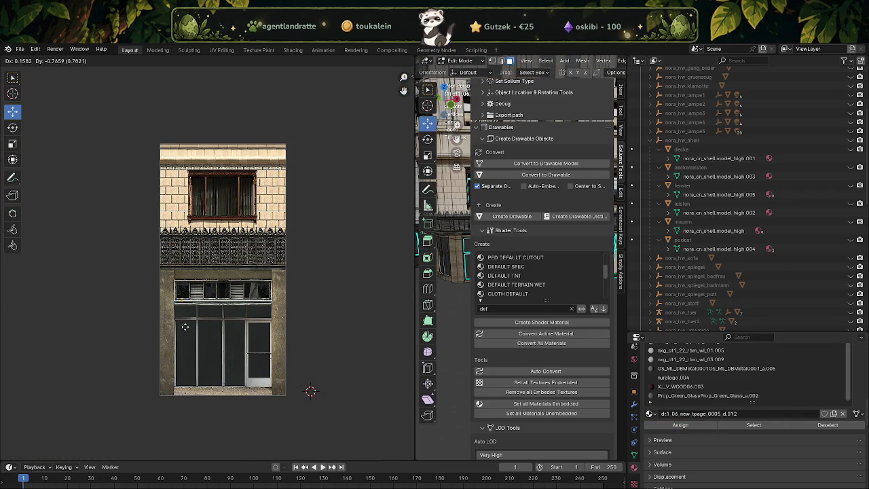
scroll(up, 3)
scroll(up, 3)
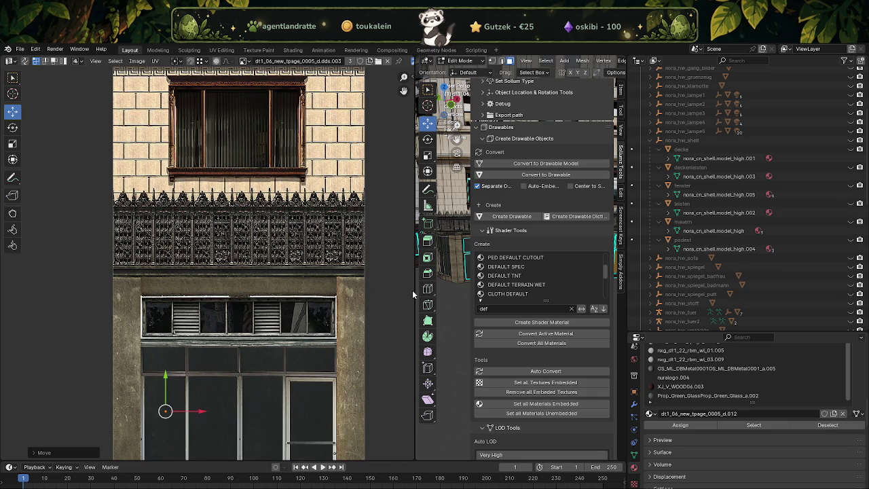
drag(412, 290, 235, 292)
Step: Frame the selected window faces and cube-project their UVs
key(KP_Decimal)
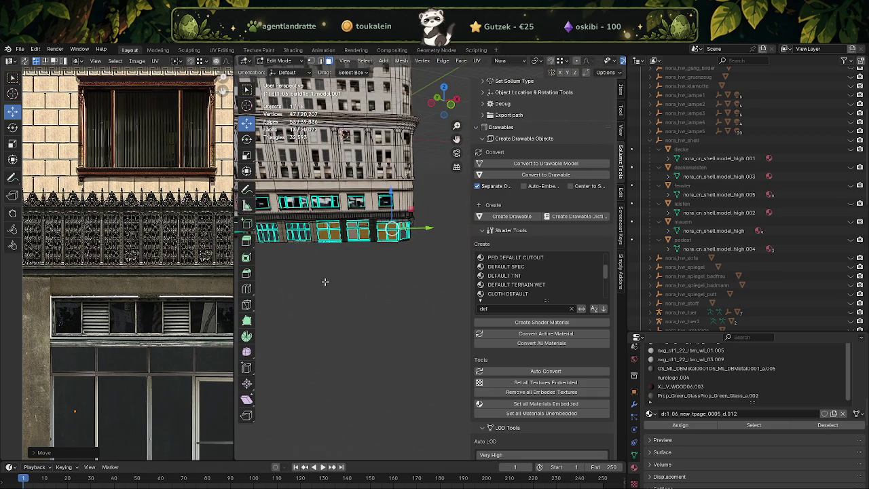
right_click(346, 278)
key(u)
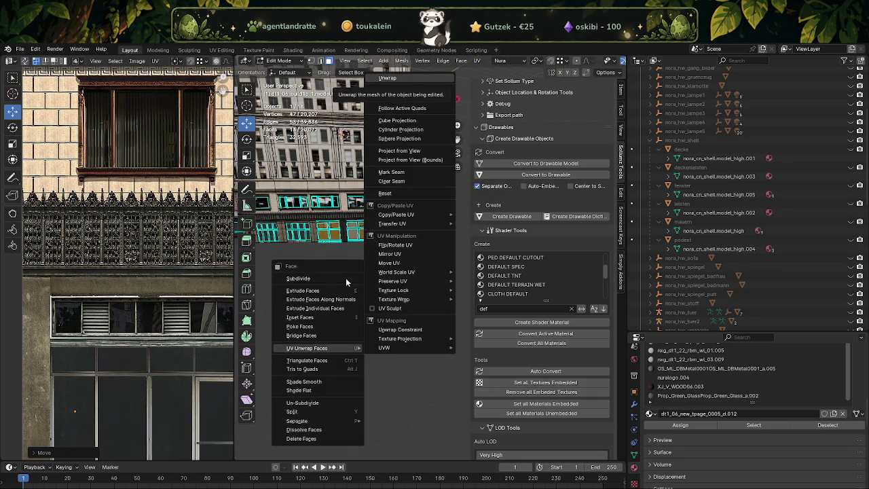
key(c)
scroll(down, 3)
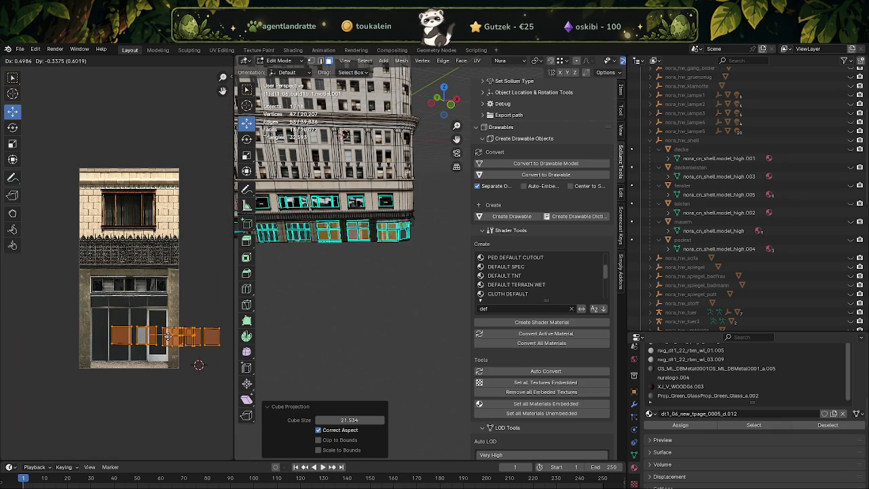
click(163, 337)
Step: Shrink the window UV island and move it over the storefront glass on the texture
key(shift+space)
key(s)
drag(177, 307, 175, 314)
key(shift+space)
key(g)
scroll(up, 3)
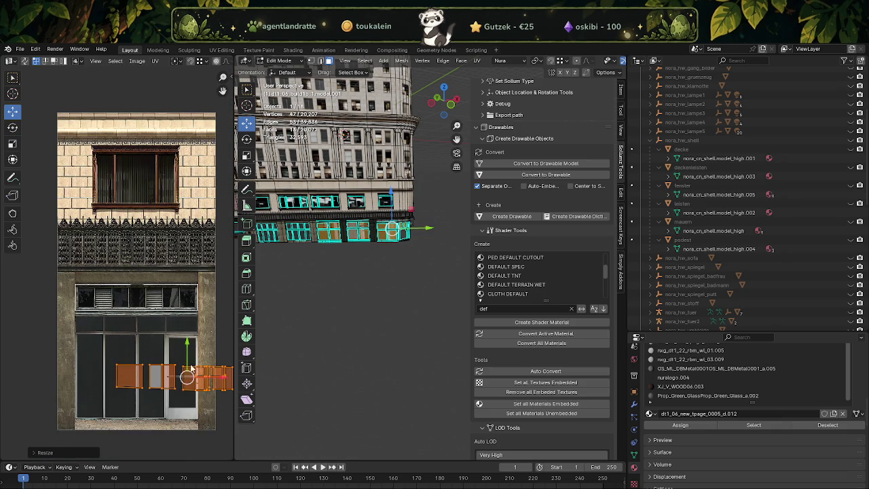
drag(187, 377, 178, 371)
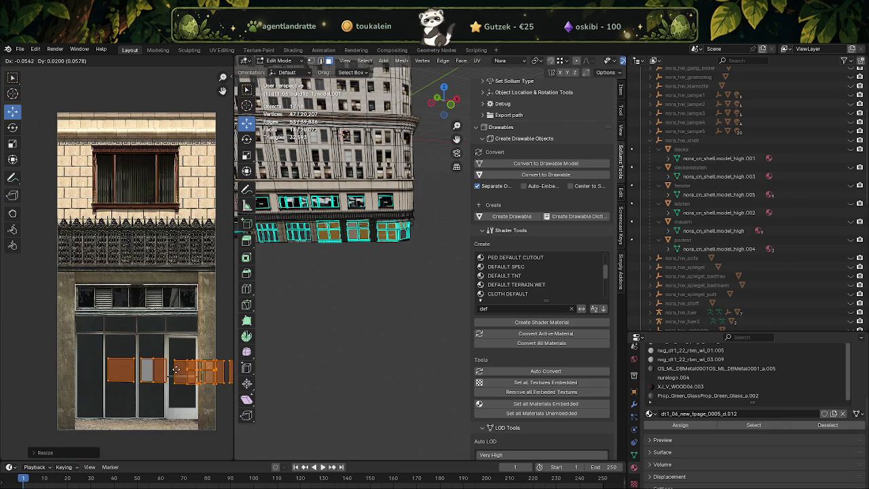
scroll(up, 3)
scroll(down, 3)
drag(93, 290, 69, 390)
drag(137, 356, 76, 347)
Step: Zoom to the lower-left shop window and select only its face
scroll(up, 3)
scroll(up, 3)
scroll(up, 3)
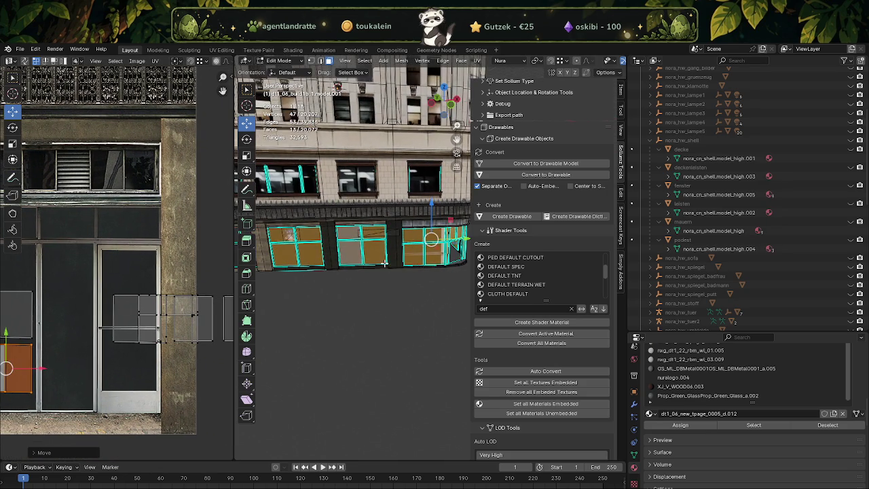
drag(388, 258, 374, 272)
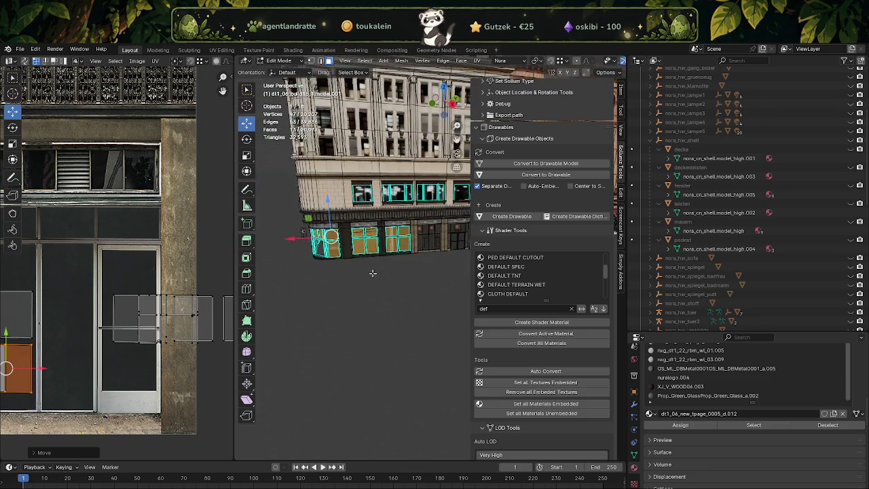
scroll(up, 3)
click(344, 211)
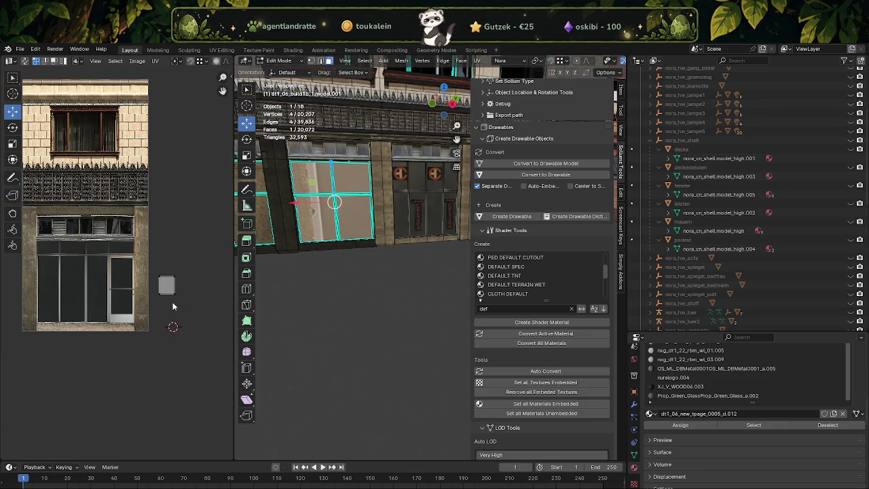
Step: Place the selected face's UVs on a glass pane and the stray UV face on the door glass
drag(165, 284, 97, 269)
drag(312, 243, 313, 235)
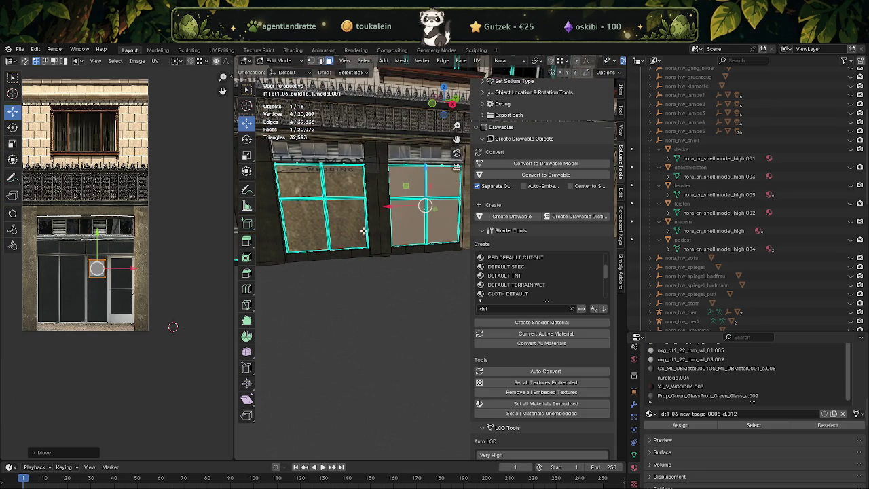
click(151, 286)
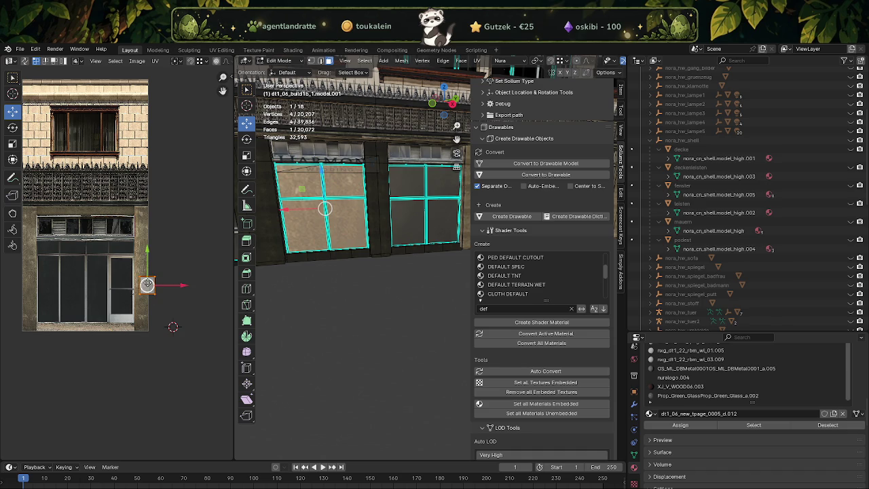
drag(139, 290, 73, 301)
Step: Move the left and lower window faces' UV island onto the glass panes
drag(360, 261, 342, 227)
click(355, 229)
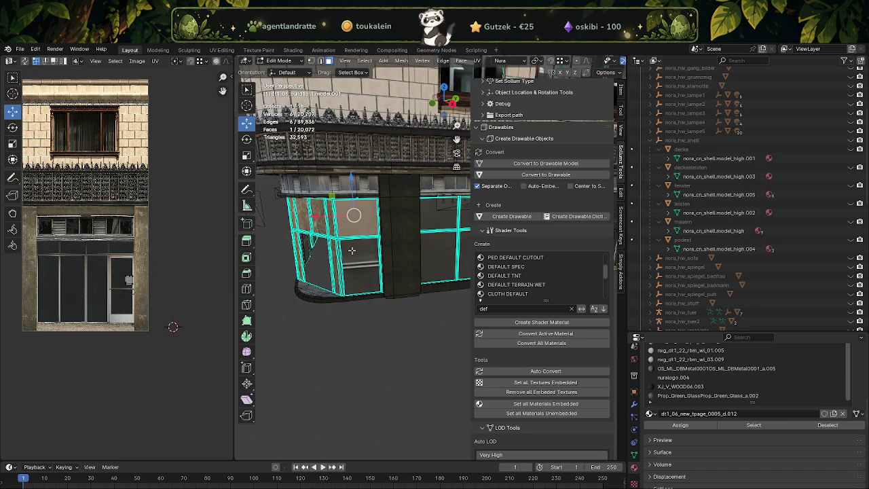
click(351, 251)
drag(109, 269, 100, 291)
click(98, 292)
Step: Move the narrow corner window strip's UVs onto the glass
drag(367, 259, 417, 216)
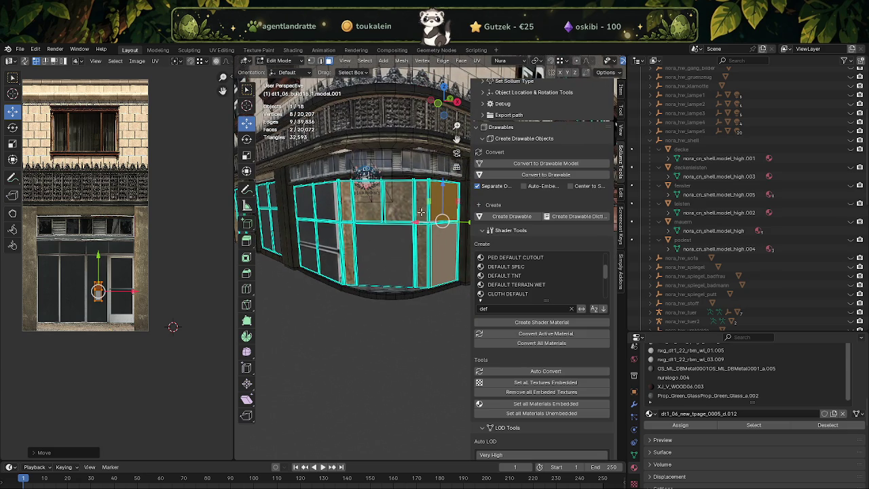
click(421, 206)
drag(134, 272, 155, 297)
key(g)
click(35, 292)
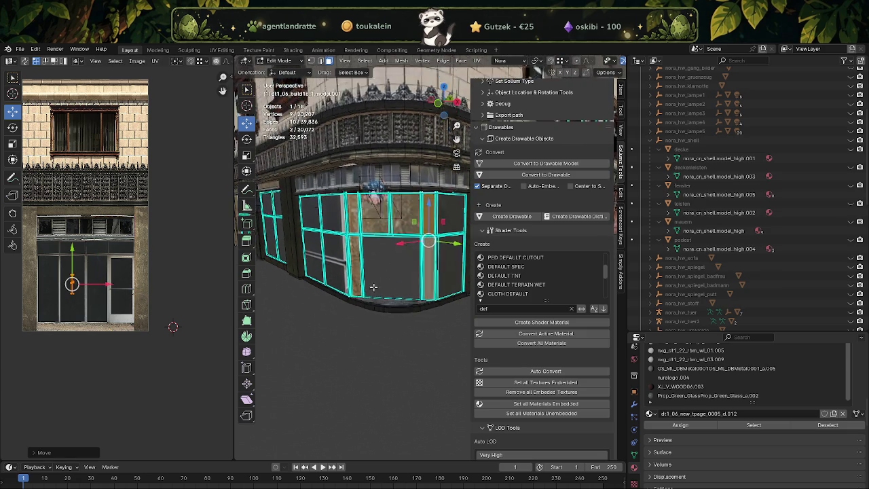
scroll(up, 3)
Step: Move the left strip and upper-left and upper-right windows' UVs onto the glass
click(278, 231)
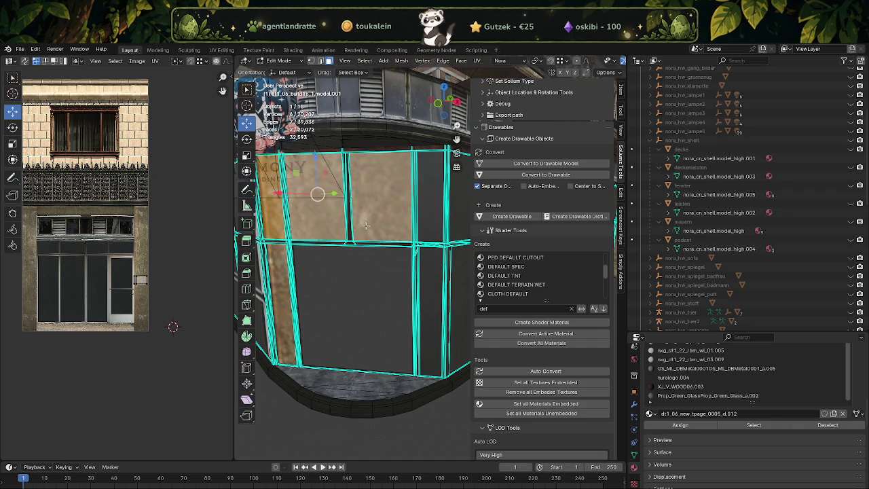
click(316, 228)
click(380, 197)
key(g)
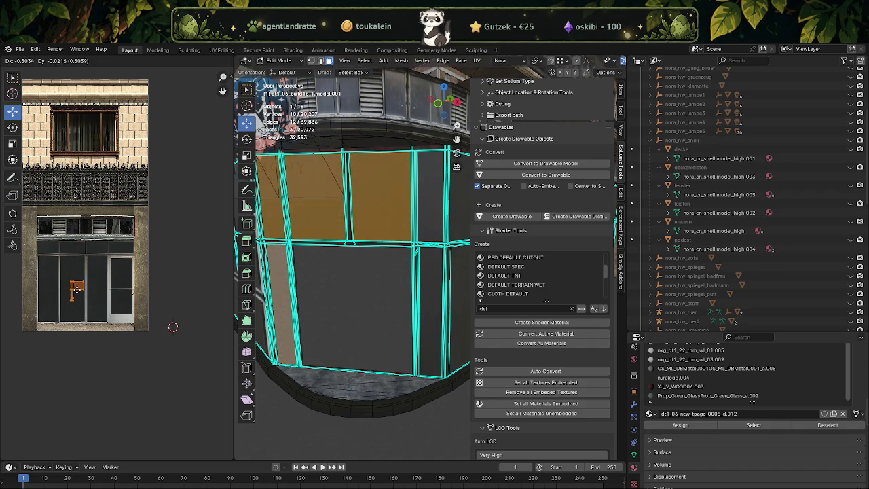
click(73, 288)
Step: Move the large window face's UV island onto the glass panes
drag(326, 267, 365, 277)
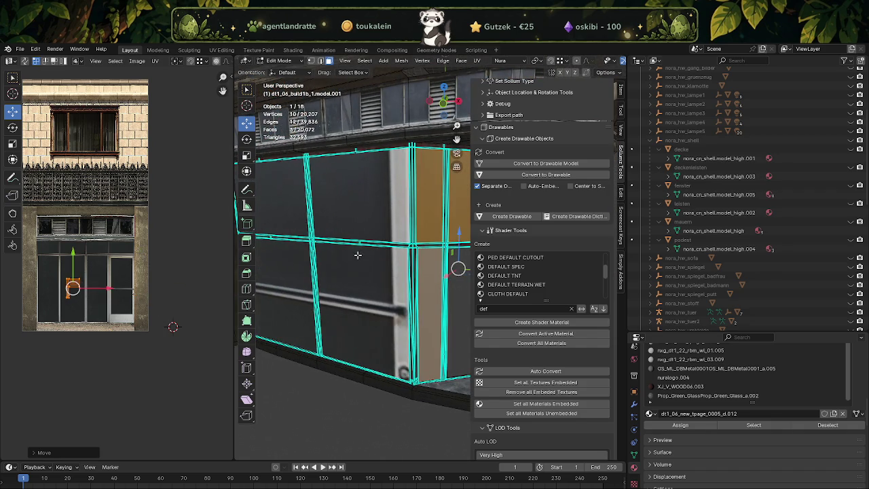
click(357, 238)
drag(109, 268, 71, 288)
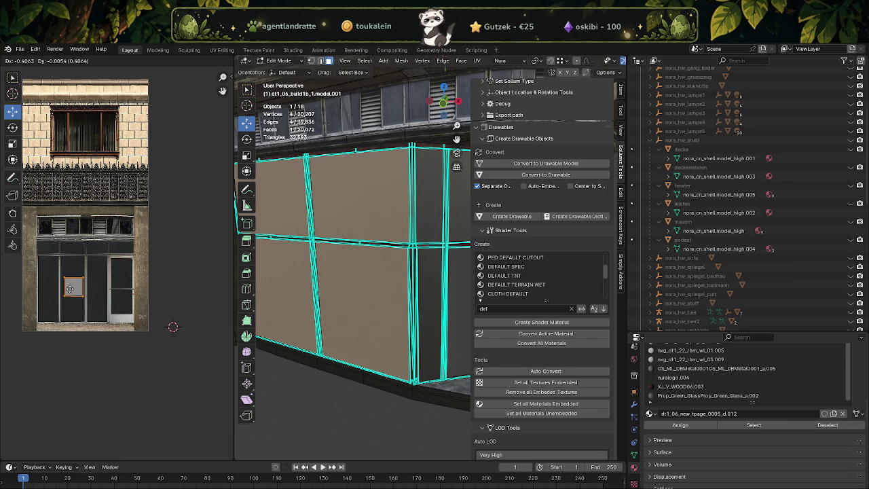
drag(311, 252, 365, 330)
Step: Select the remaining right-side window face, then return to Object Mode
drag(363, 257, 389, 275)
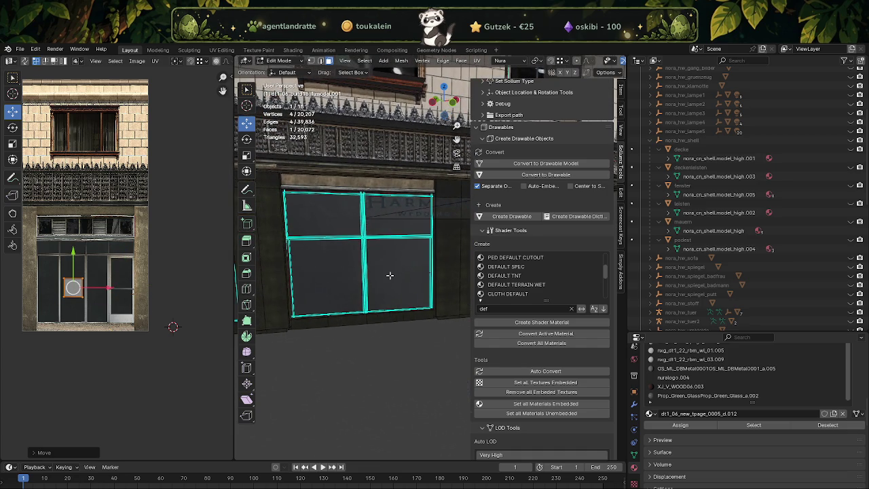
click(390, 276)
click(330, 279)
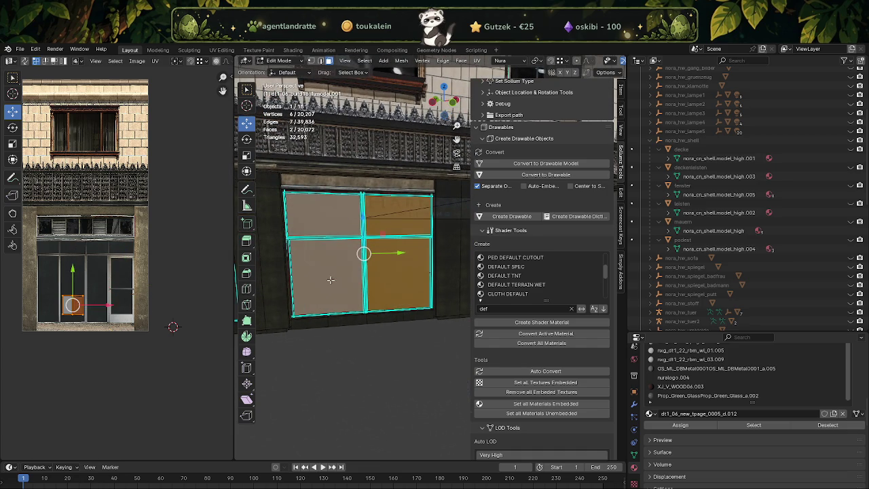
scroll(down, 3)
click(309, 273)
scroll(down, 3)
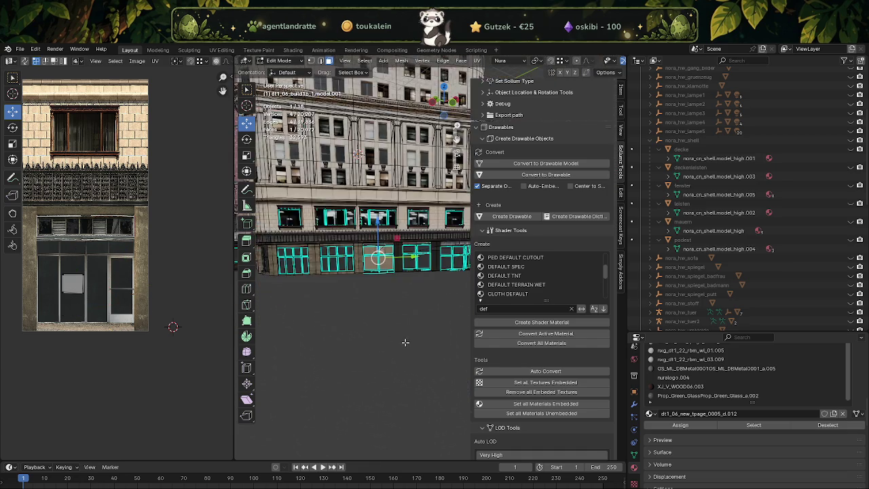
scroll(down, 3)
key(Tab)
drag(417, 323, 391, 338)
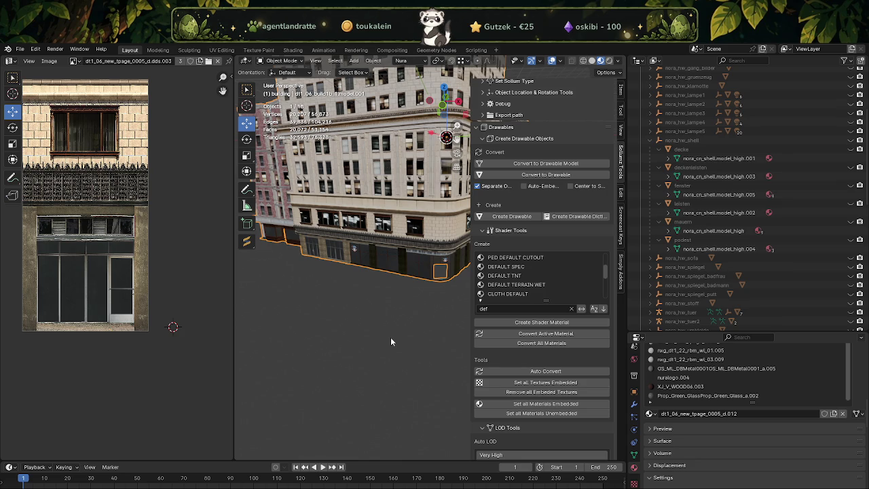
Step: Zoom and orbit the viewport to face the ground-floor storefront head-on
scroll(up, 3)
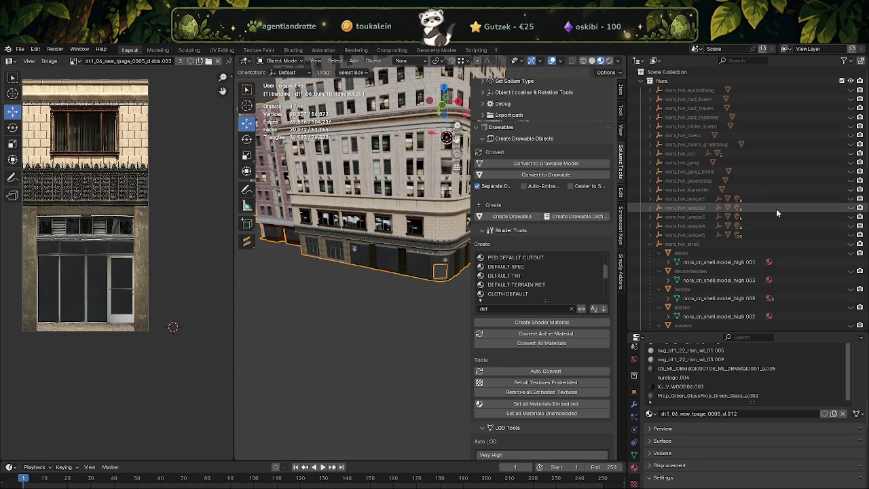
scroll(down, 3)
drag(341, 300, 382, 251)
scroll(up, 3)
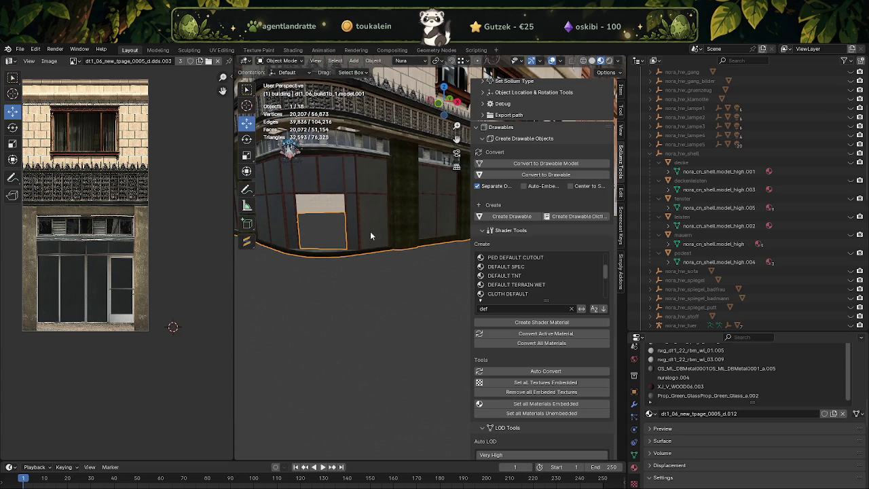
drag(370, 231, 322, 265)
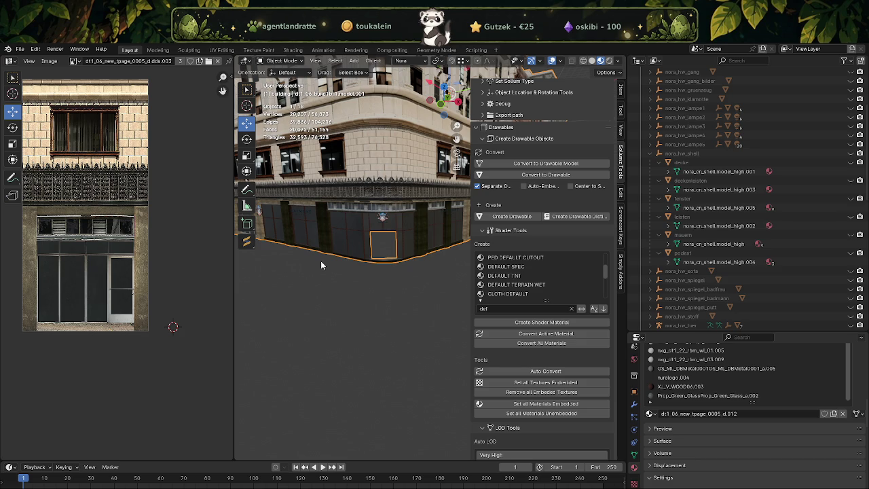
Step: Zoom in on the storefront and enter Edit Mode on the building mesh
scroll(up, 3)
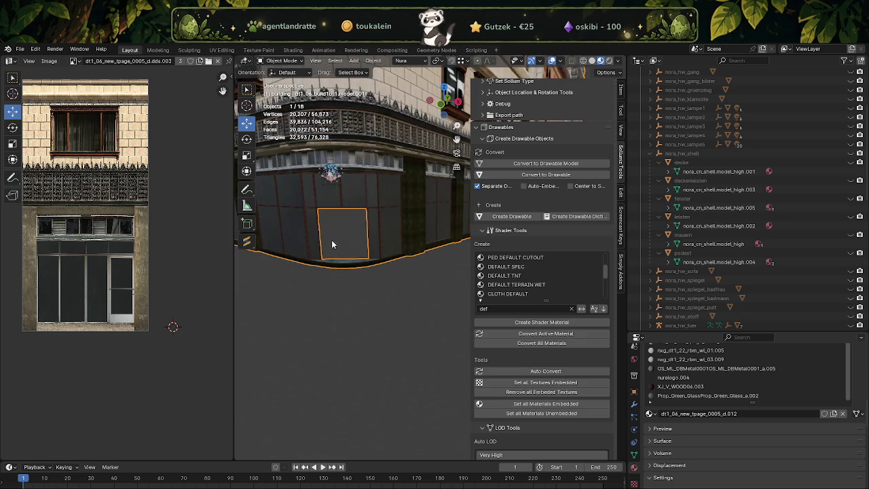
key(Tab)
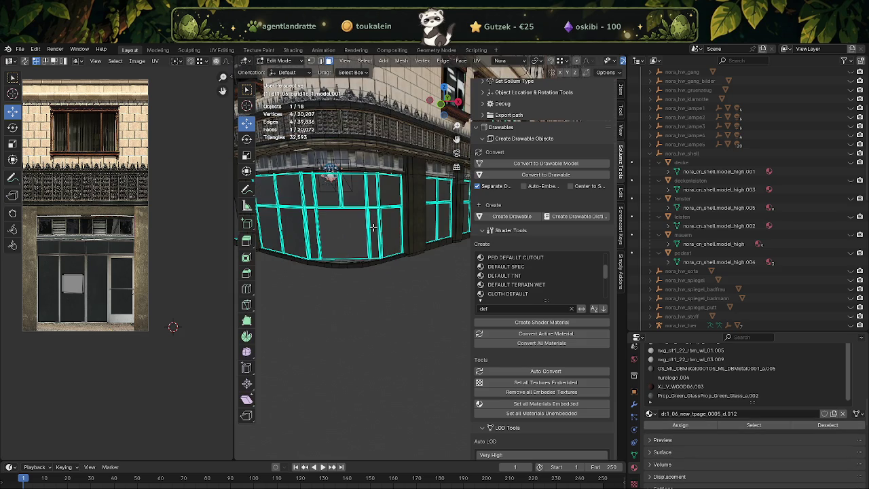
Step: Select all faces sharing the door texture material and frame them
click(373, 228)
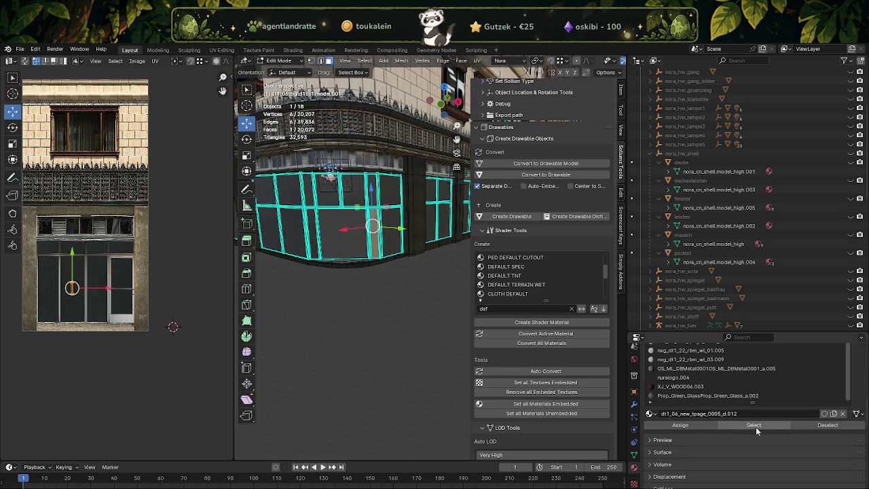
click(754, 426)
key(KP_Decimal)
scroll(up, 3)
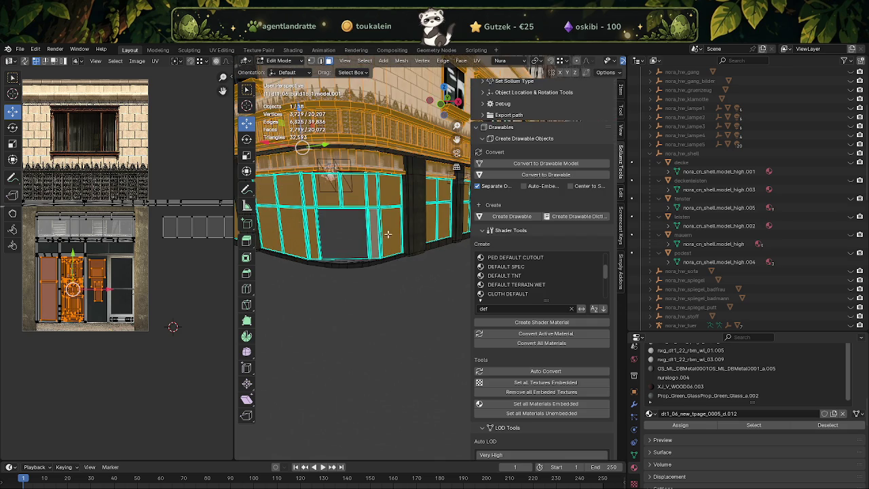
Step: Add storefront frame and window faces across the facade sections to the selection
click(383, 195)
click(384, 195)
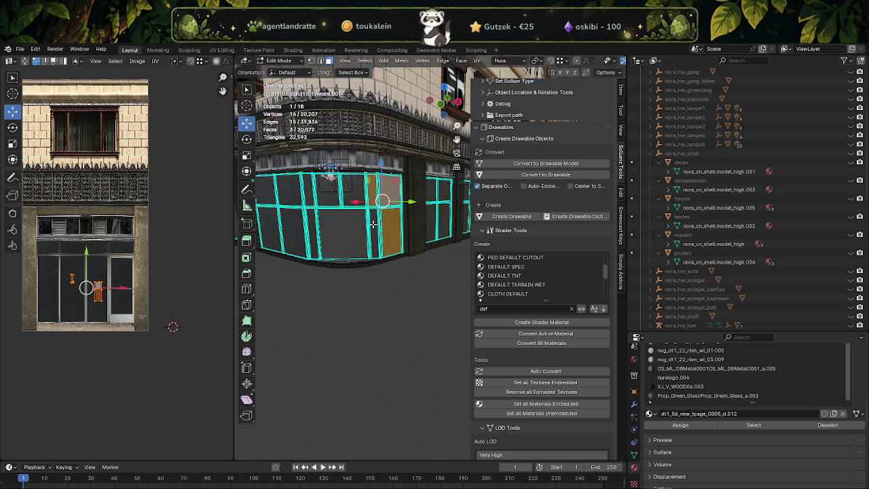
click(373, 225)
click(356, 198)
drag(313, 222, 409, 224)
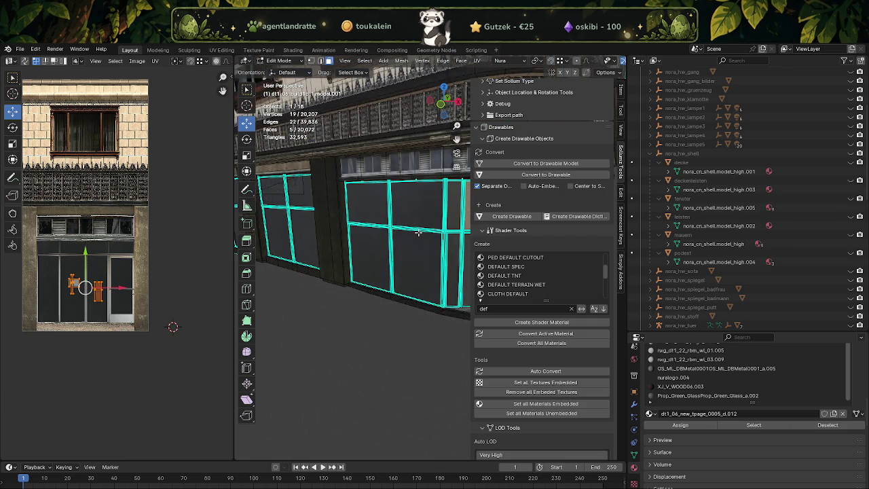
click(414, 219)
click(378, 272)
click(379, 212)
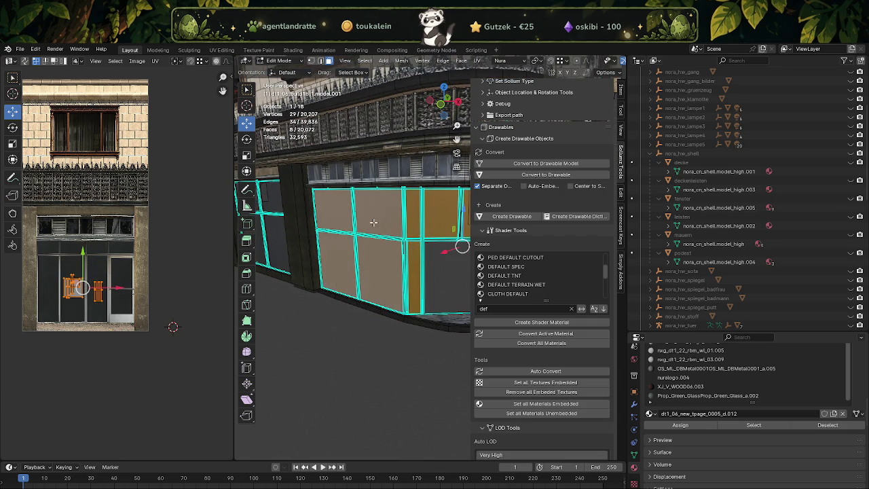
drag(340, 245, 323, 267)
click(334, 254)
click(425, 267)
click(365, 258)
Step: Add the right-hand window panes and remaining shop window faces to the selection
scroll(down, 3)
scroll(up, 3)
scroll(up, 3)
scroll(up, 3)
scroll(up, 3)
click(320, 248)
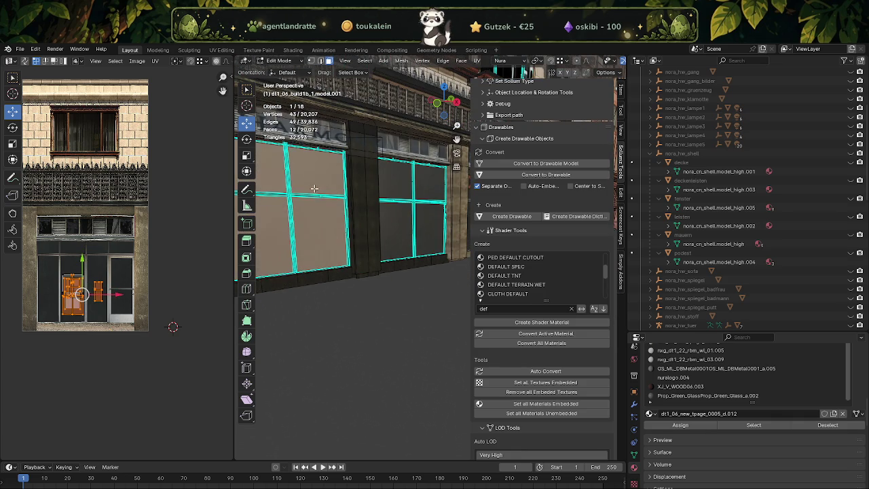
click(395, 197)
scroll(down, 3)
drag(406, 229, 366, 280)
scroll(up, 3)
scroll(up, 3)
scroll(down, 3)
Step: Separate the selected window faces into a new object and return to Object Mode
right_click(366, 280)
mouse_move(317, 353)
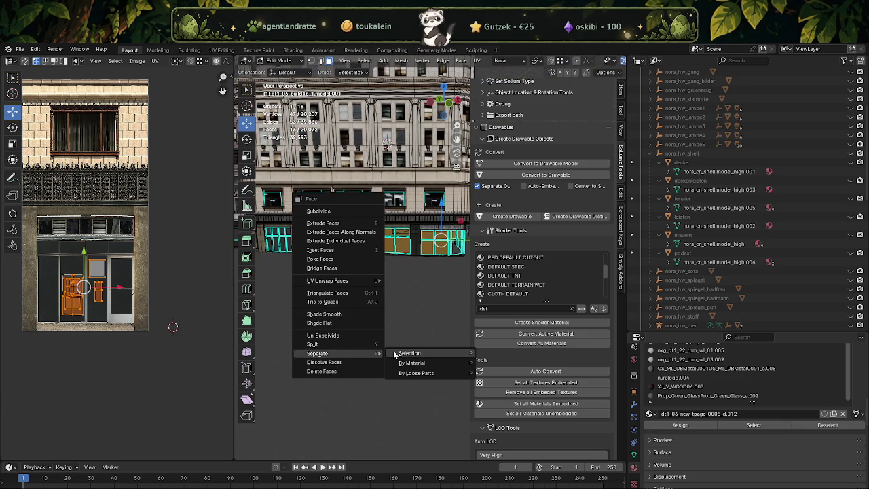
click(395, 355)
key(Tab)
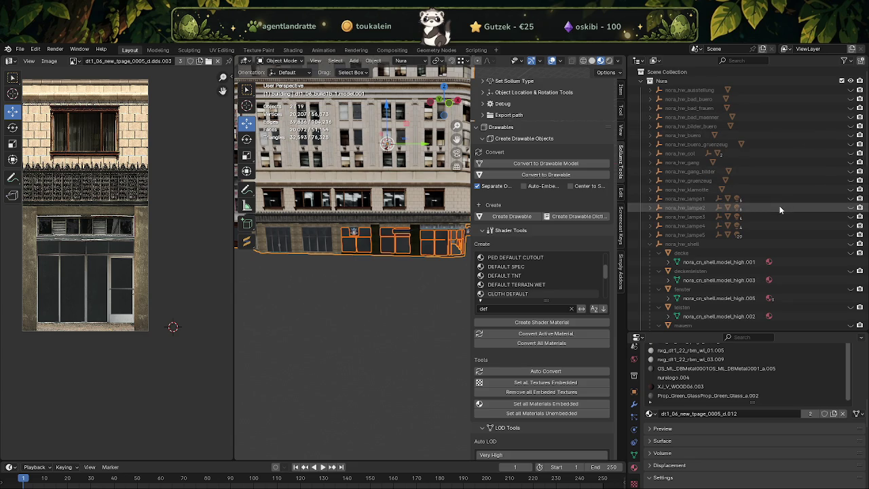
Step: Select V_ILev_RA_Door1_L under nora_hw_tuer in the Outliner and frame it
click(650, 245)
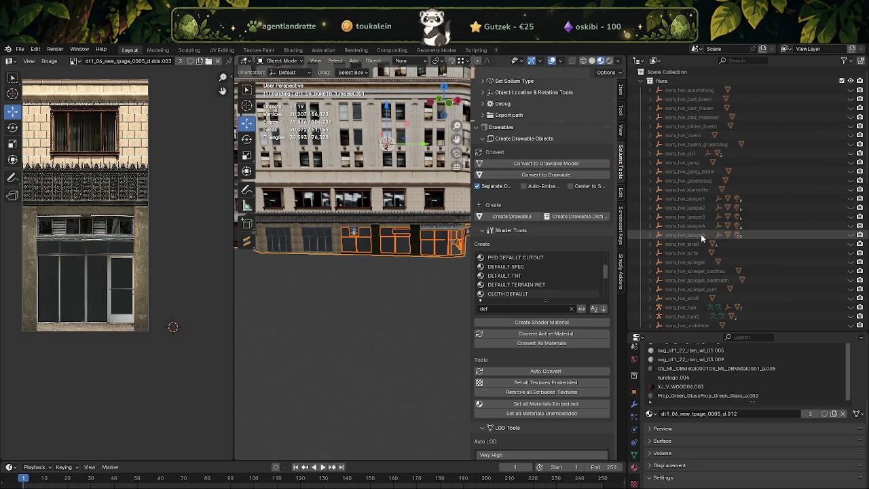
scroll(down, 3)
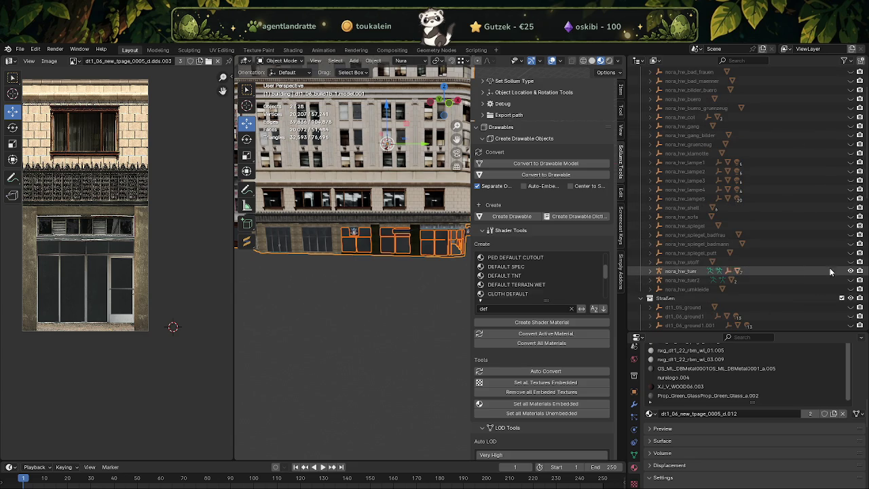
click(683, 271)
click(651, 271)
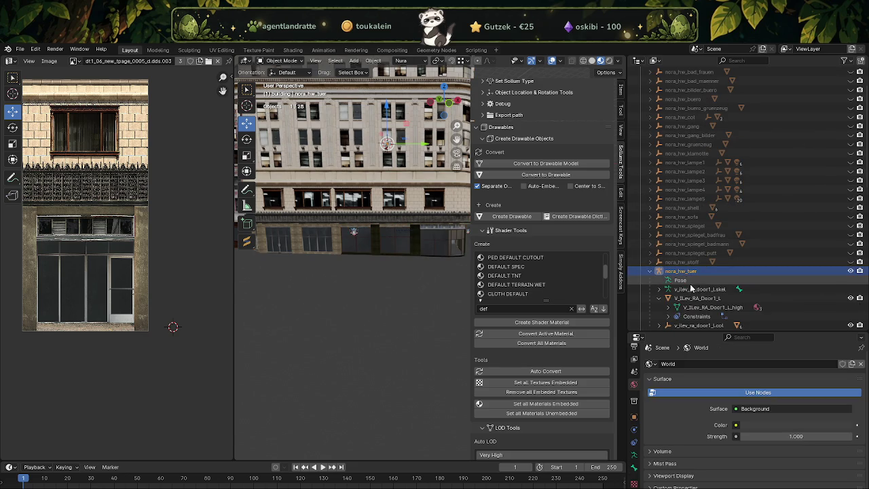
click(691, 299)
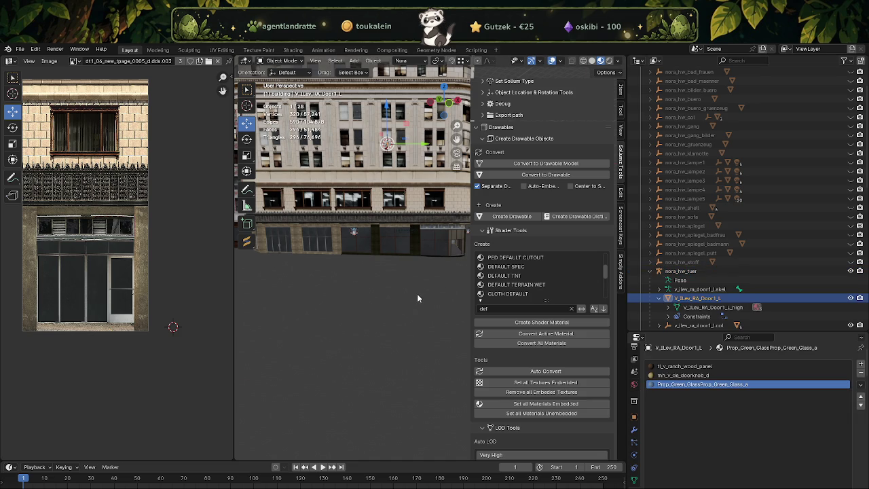
key(KP_Decimal)
Step: Hide the v_ilev_ra_door1_l.col collision box and enter Edit Mode on the door
drag(410, 288, 419, 265)
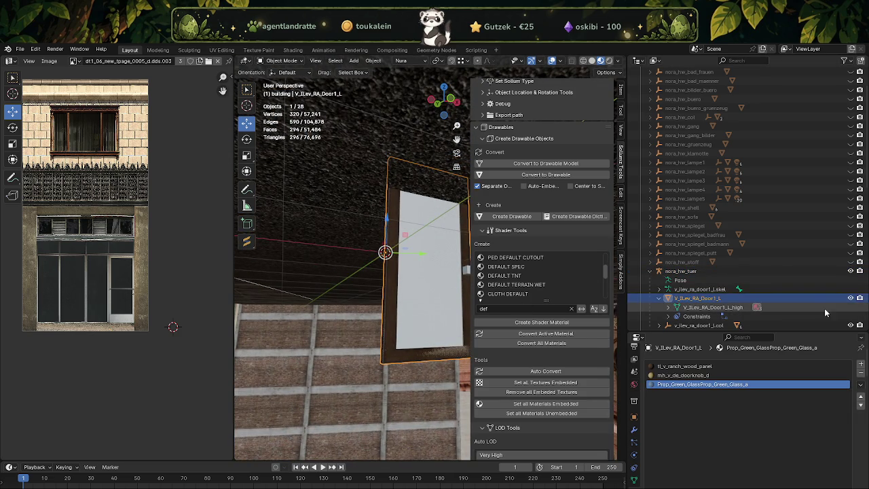
scroll(down, 3)
click(851, 307)
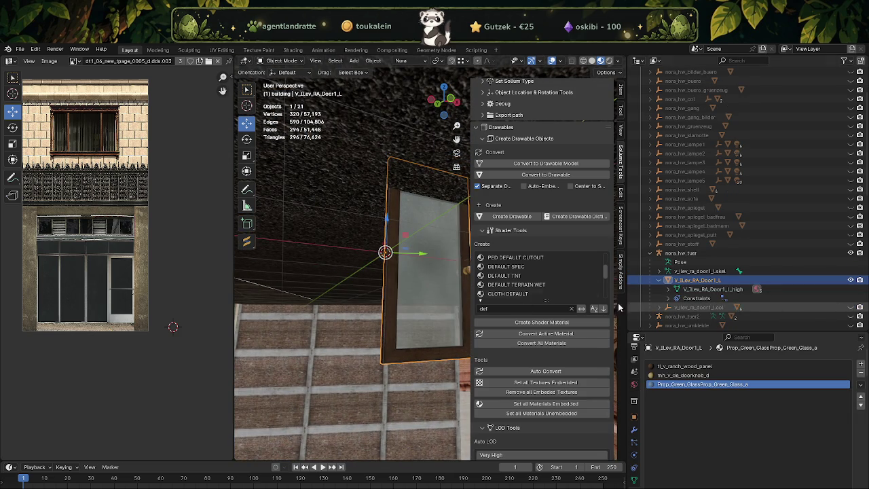
key(Tab)
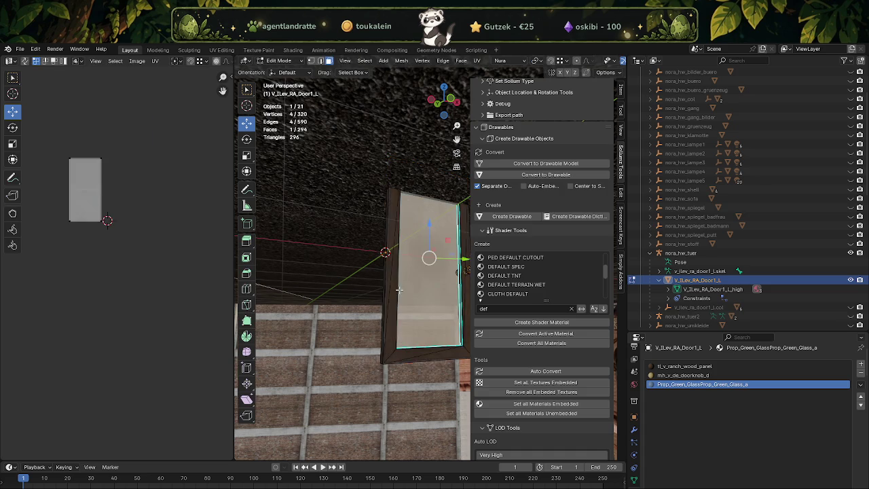
Step: Select all door faces, then collapse and select nora_hw_tuer in the Outliner
key(a)
drag(403, 278, 446, 274)
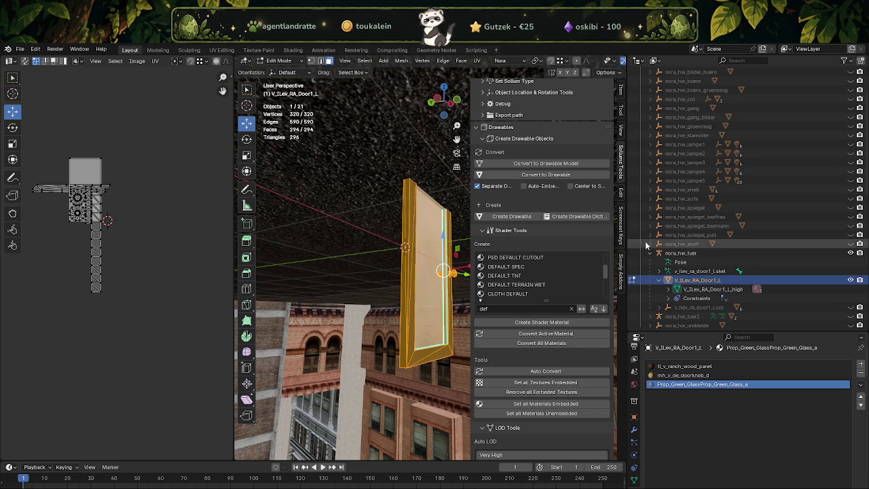
click(650, 253)
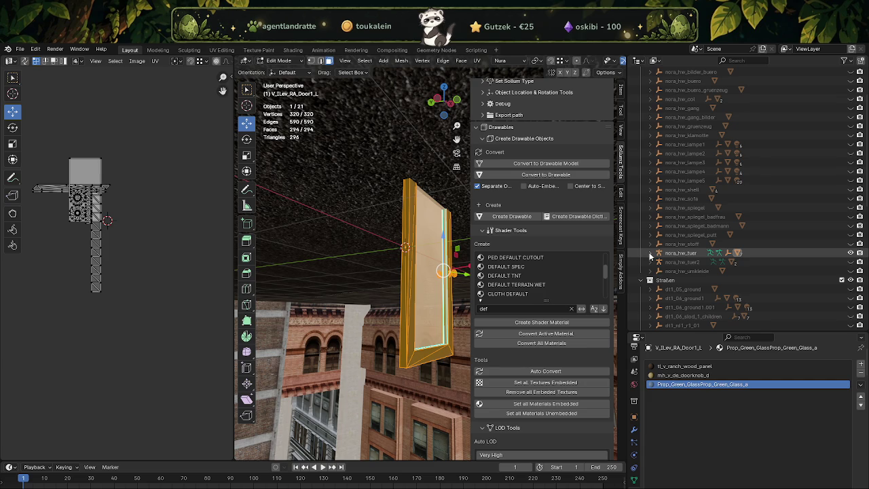
click(670, 256)
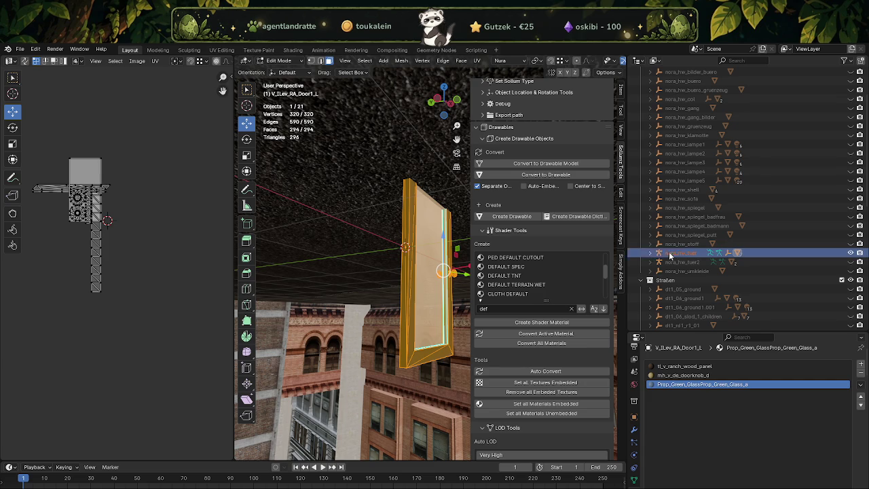
Step: Paste the copied building object into the Nura collection, then delete it again
right_click(652, 253)
click(653, 253)
scroll(up, 3)
scroll(down, 3)
scroll(up, 3)
scroll(up, 3)
click(669, 82)
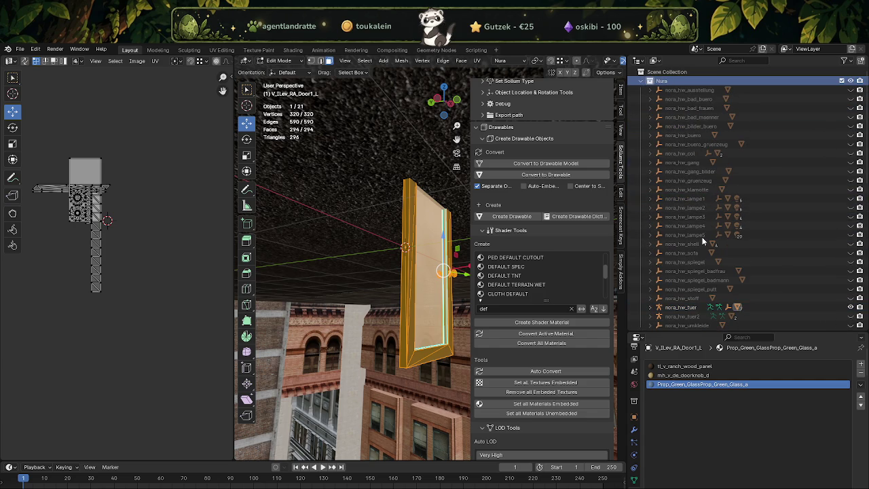
key(ctrl+v)
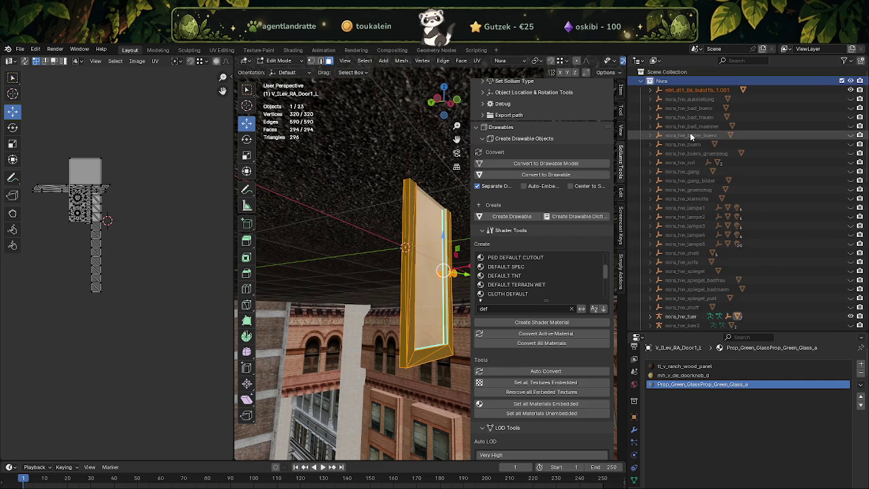
key(Delete)
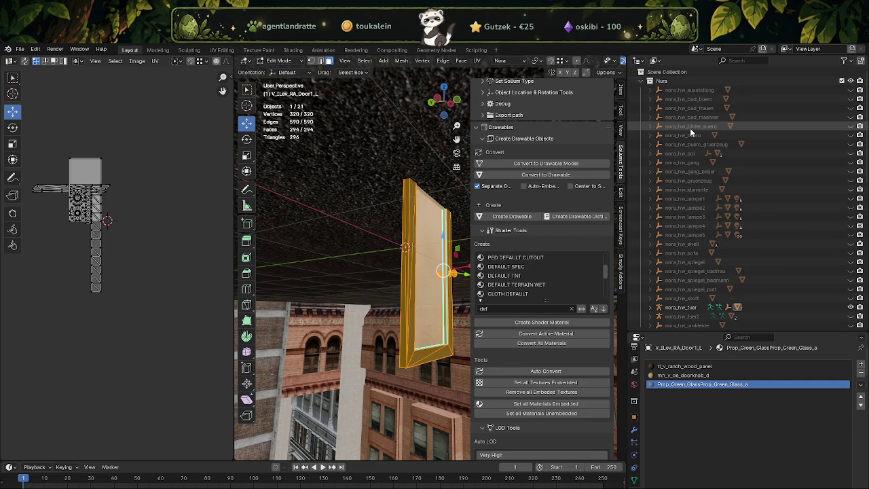
Step: Select the leftover nora_hw_tuer.001 door copy and hide the door from the viewport
click(679, 309)
right_click(680, 310)
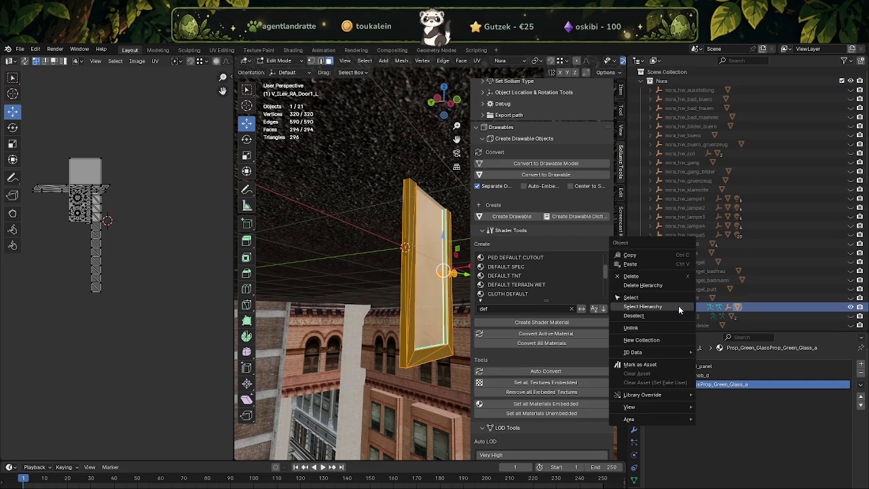
key(Escape)
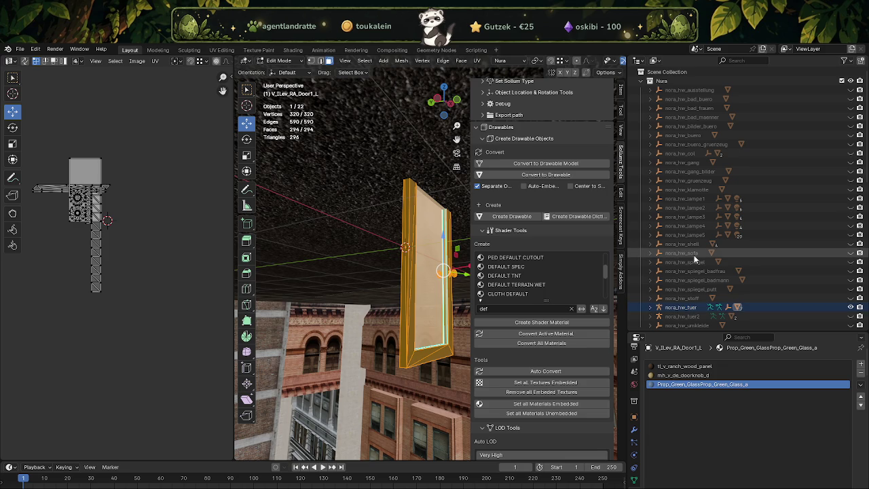
scroll(down, 3)
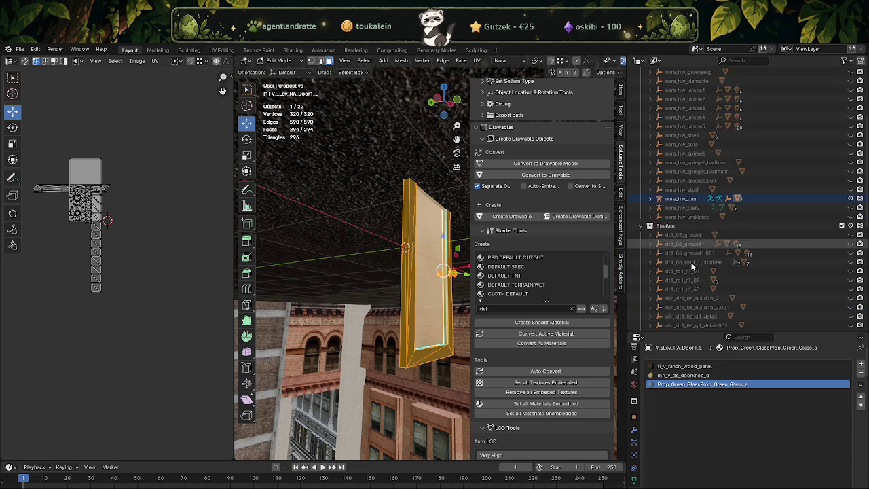
scroll(down, 3)
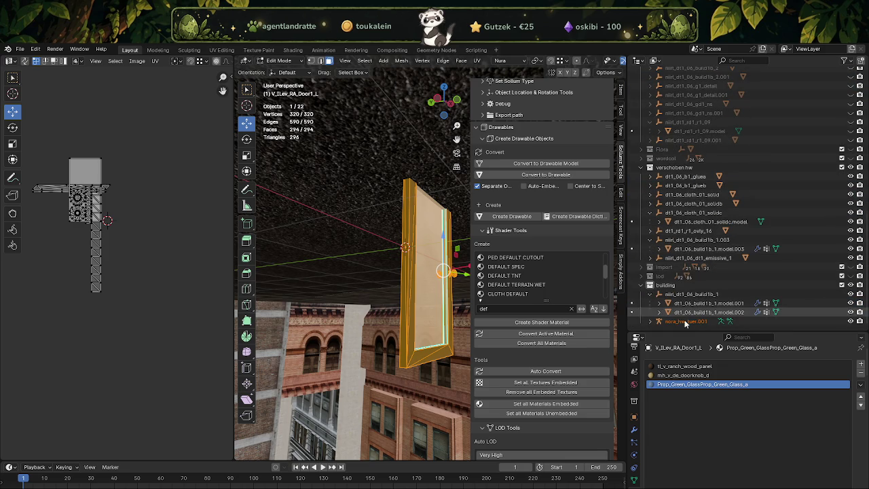
click(685, 322)
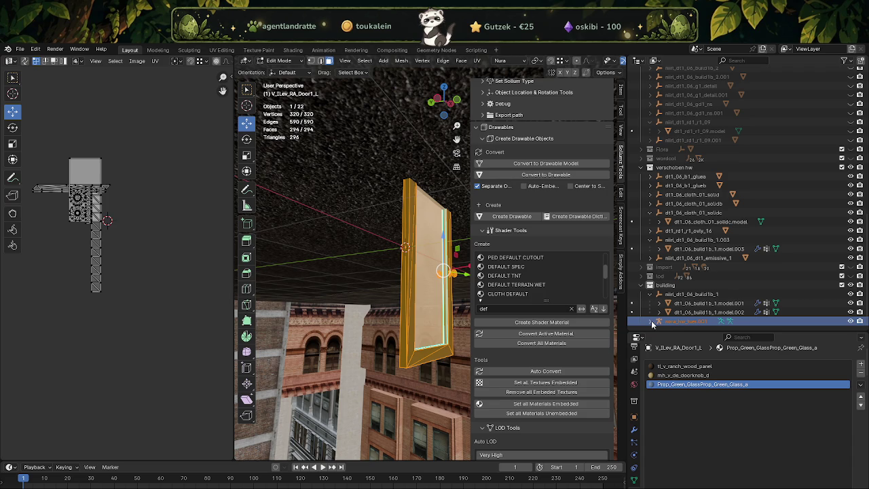
scroll(up, 3)
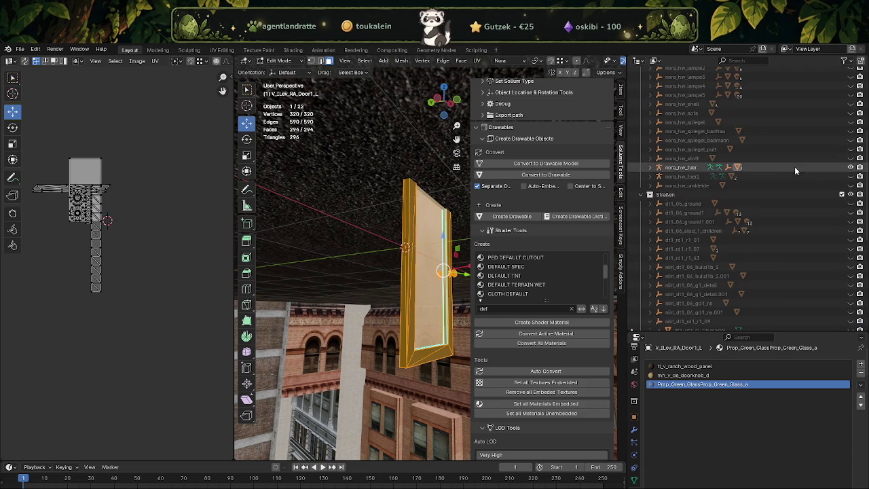
click(851, 167)
Step: Delete the selected door copy and make nora_hw_tuer visible again
scroll(down, 3)
scroll(down, 3)
scroll(down, 3)
right_click(668, 324)
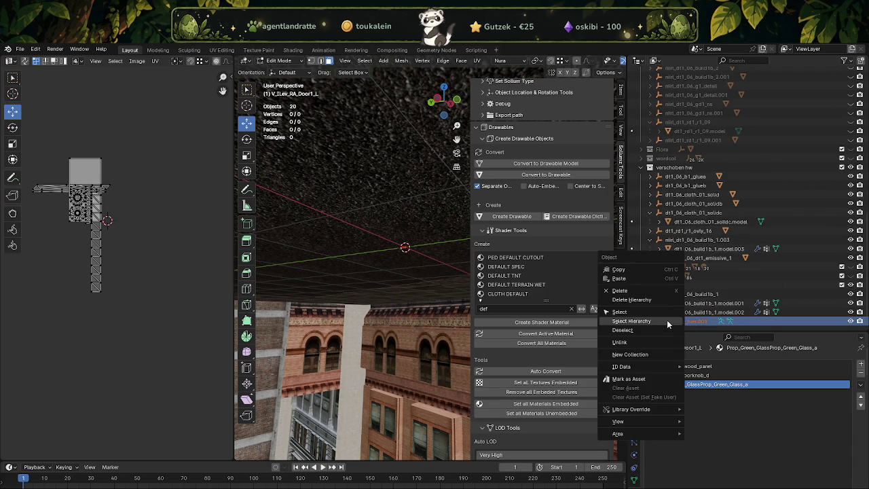
click(649, 311)
scroll(up, 3)
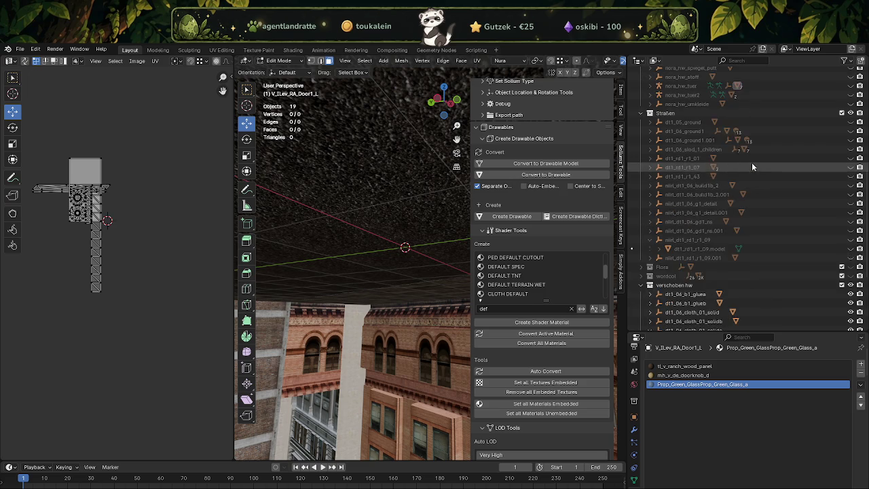
scroll(up, 3)
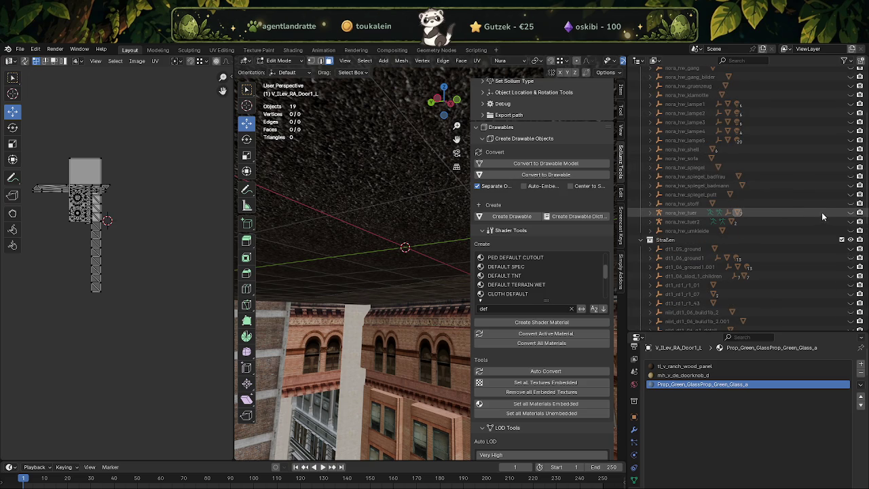
click(851, 213)
Step: Check nora_hw_tuer's options and expand nora_hw_tuer.001 to see its contents
click(684, 215)
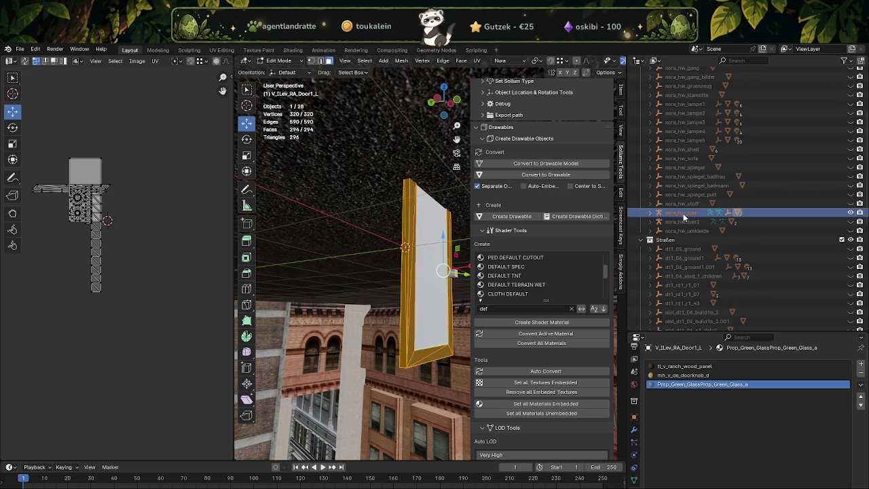
right_click(682, 215)
click(661, 236)
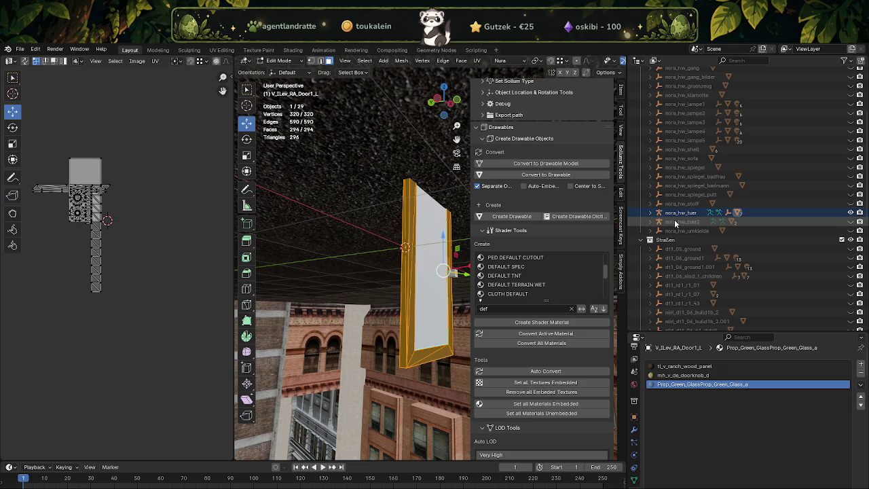
scroll(down, 3)
scroll(down, 3)
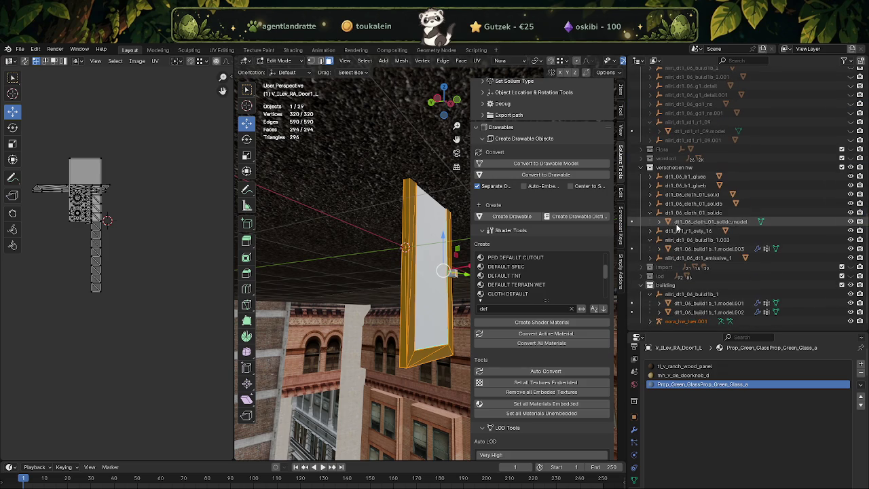
click(659, 321)
scroll(down, 3)
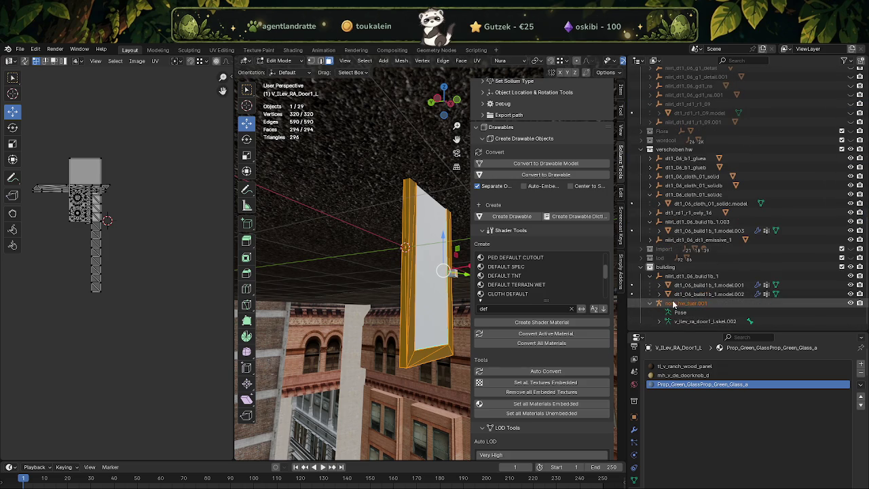
Step: Delete nora_hw_tuer.001 and clear the selection in Object Mode
right_click(673, 305)
click(665, 304)
right_click(680, 304)
click(669, 283)
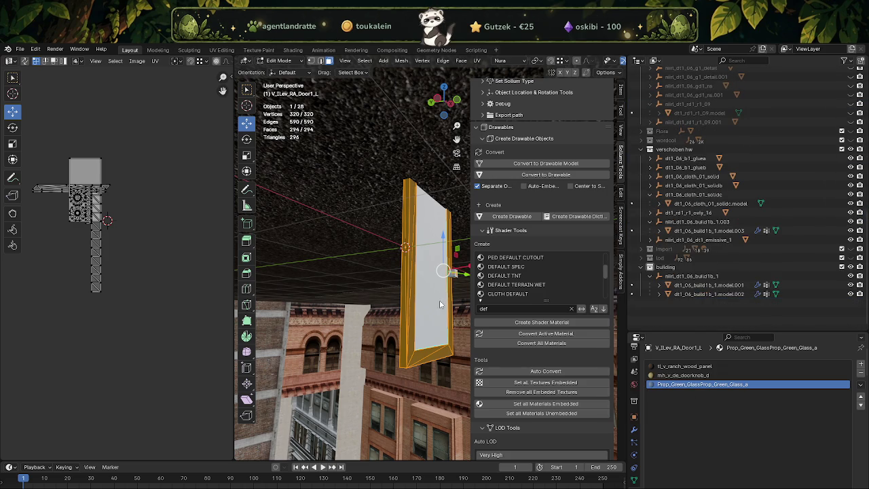
key(Tab)
key(alt+a)
scroll(up, 3)
scroll(up, 3)
scroll(up, 3)
Step: Select the nora_hw_tuer hierarchy and duplicate its nine objects with Shift+D
click(683, 212)
right_click(670, 214)
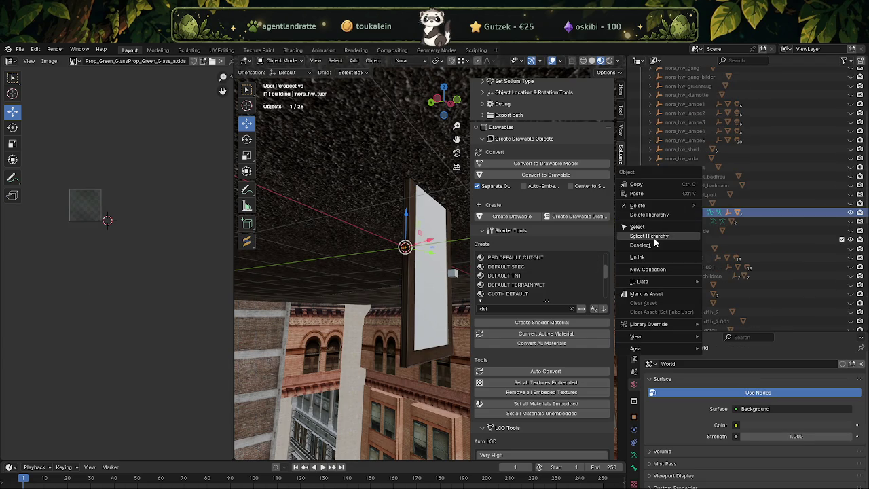
click(654, 237)
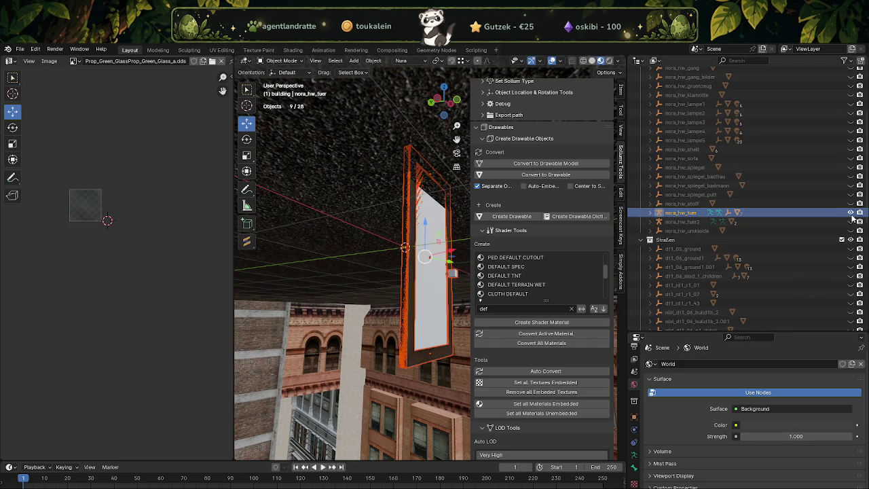
click(851, 212)
click(851, 213)
click(681, 213)
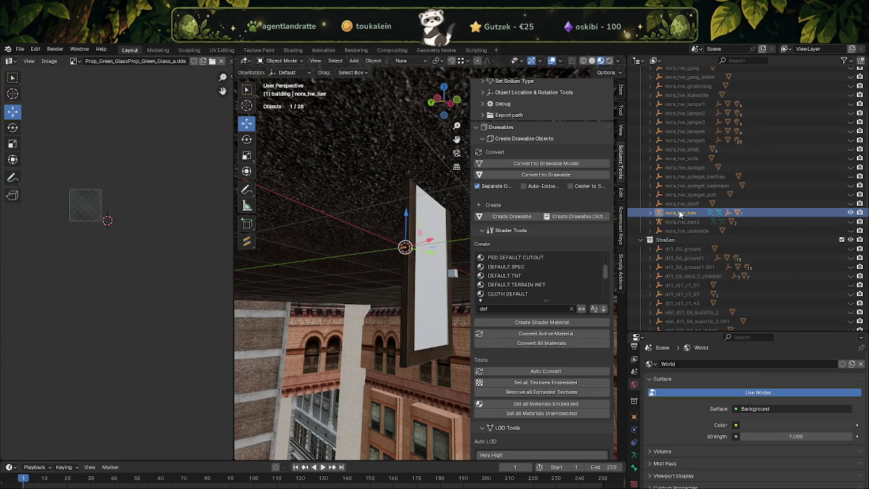
right_click(680, 213)
click(676, 215)
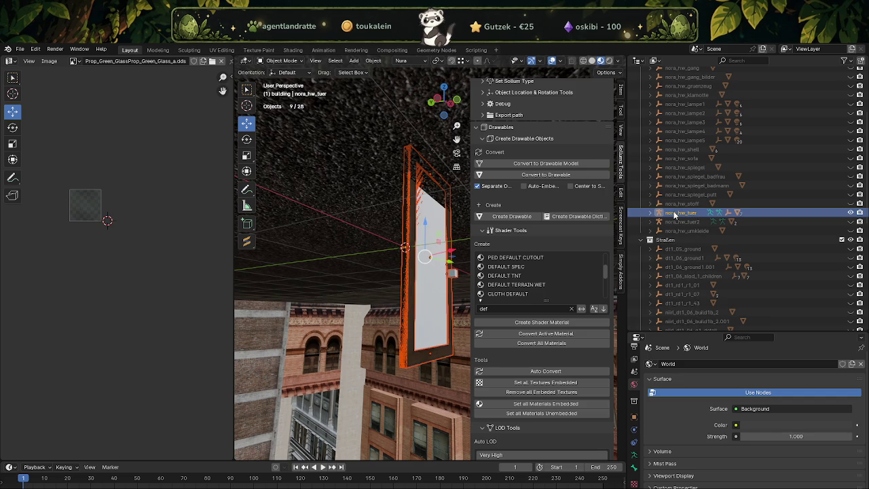
key(shift+d)
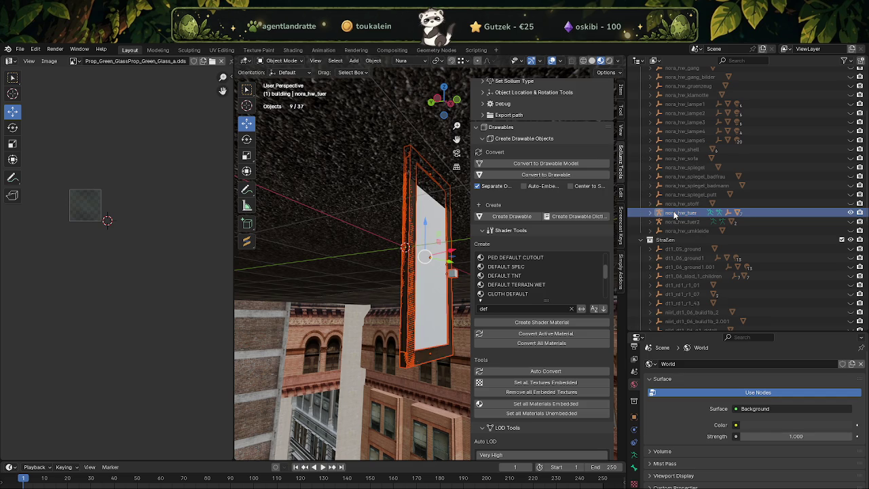
Step: Hide the original nora_hw_tuer door in the outliner
scroll(down, 3)
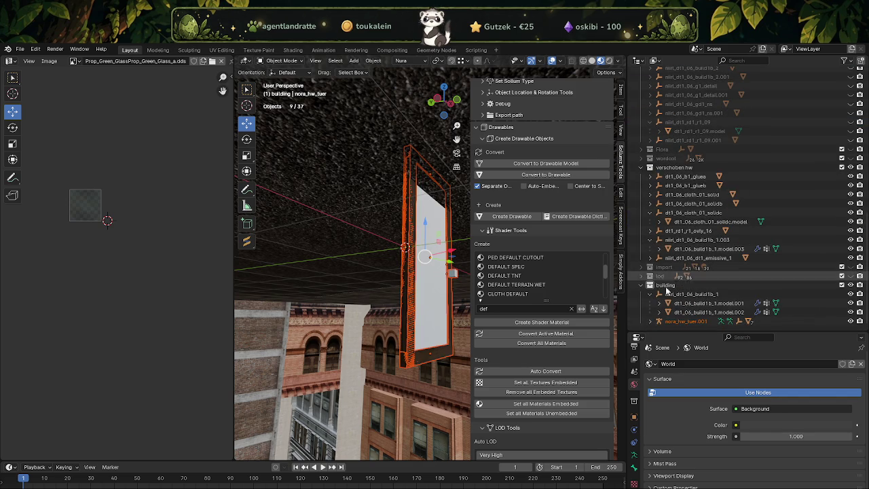
scroll(up, 3)
scroll(up, 3)
scroll(up, 3)
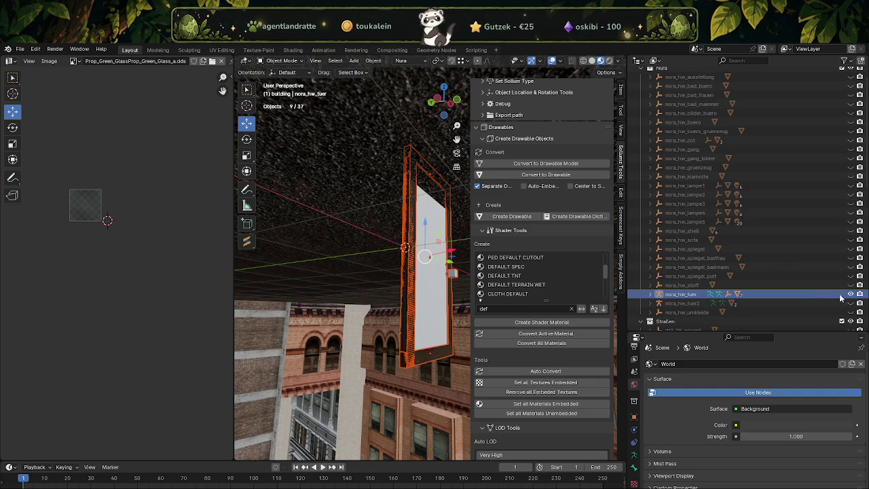
click(851, 294)
scroll(down, 3)
scroll(down, 3)
scroll(down, 3)
Step: Rename the copy to nora_hw_tuer_blind and select its mesh V_ILev_RA_Door1_L.001
click(684, 320)
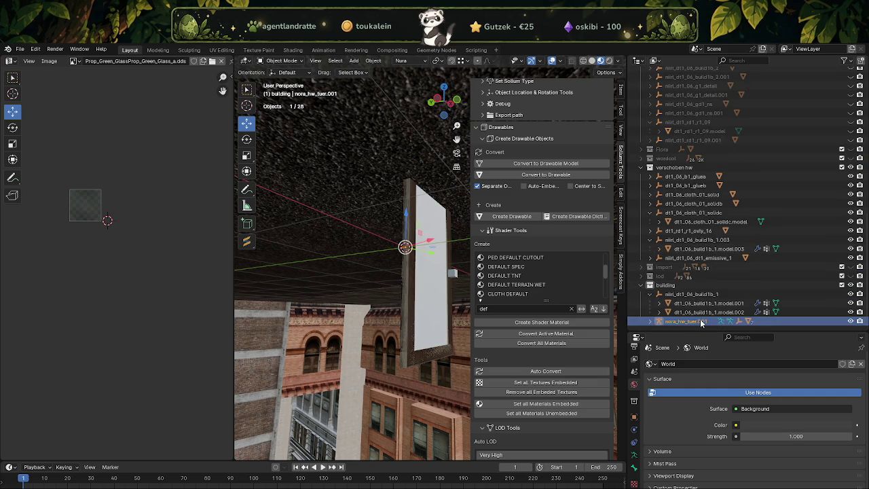
double_click(703, 324)
click(709, 322)
key(BackSpace)
key(BackSpace)
key(BackSpace)
text(_blind)
key(Return)
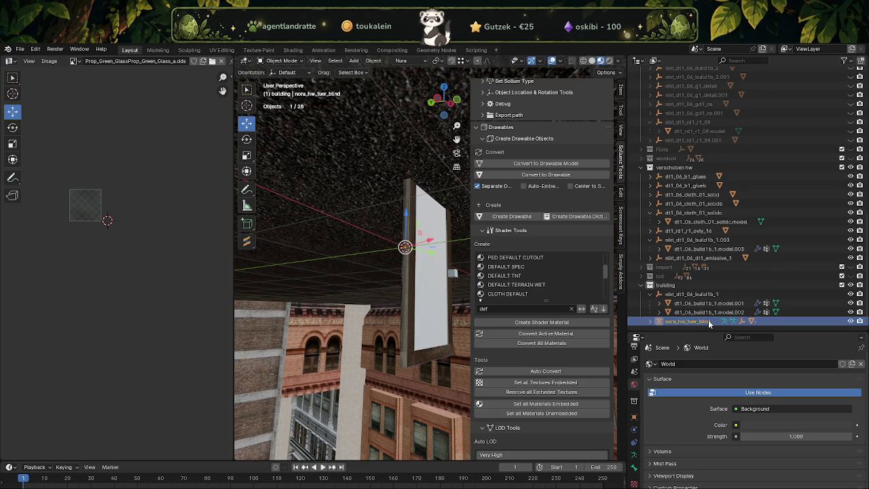
scroll(down, 3)
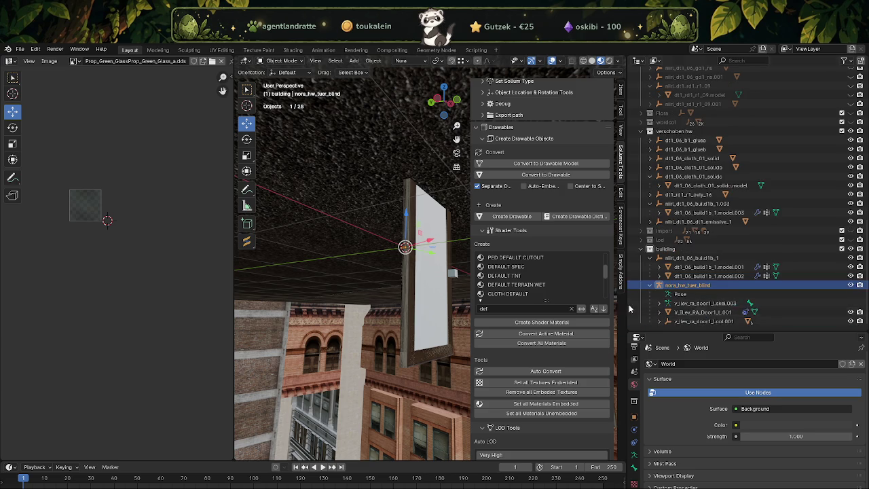
click(723, 315)
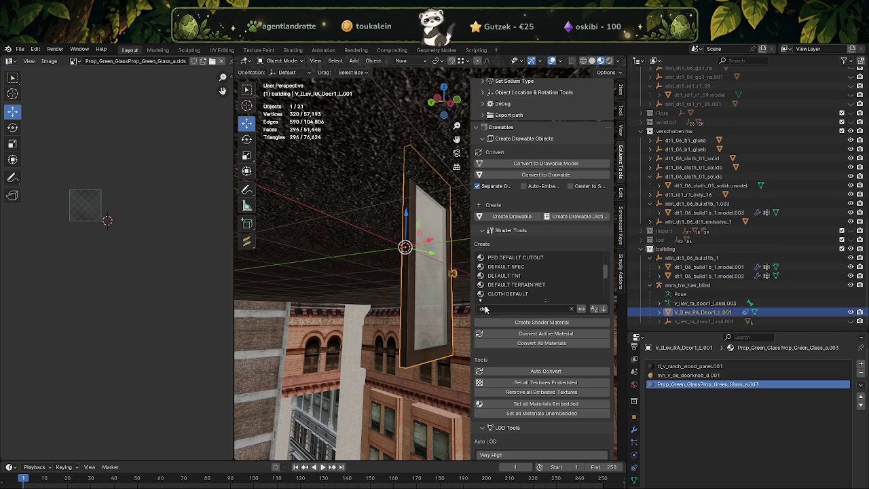
Step: Select the door mesh's glass face in Edit Mode
key(Tab)
click(424, 302)
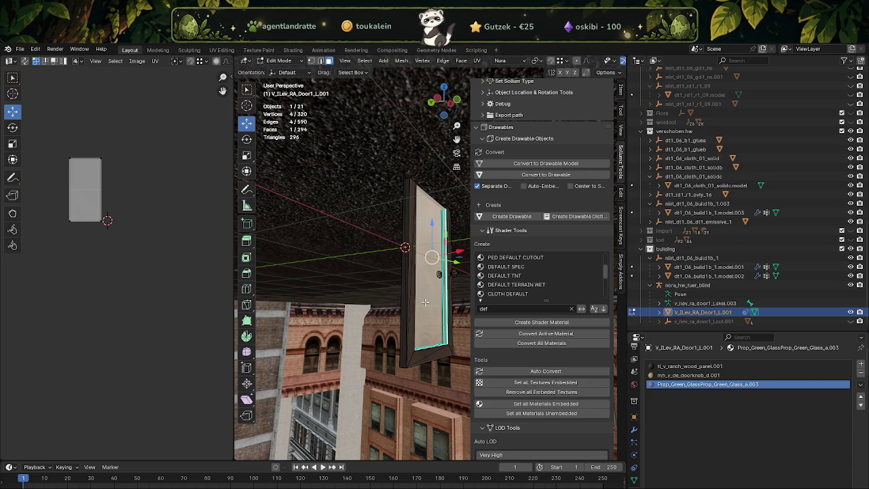
scroll(up, 3)
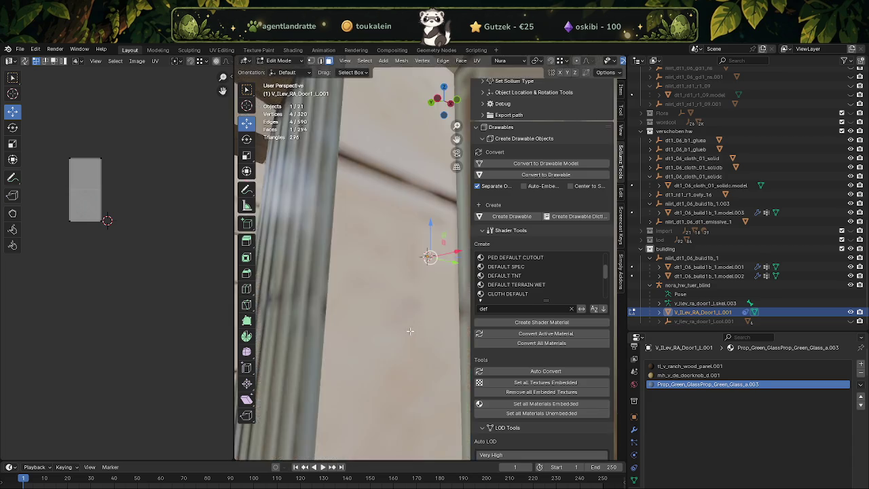
scroll(down, 3)
scroll(down, 3)
Step: Orbit to the storefront and select dt1_06_build1b_1.model.002 in Object Mode
drag(411, 324, 390, 331)
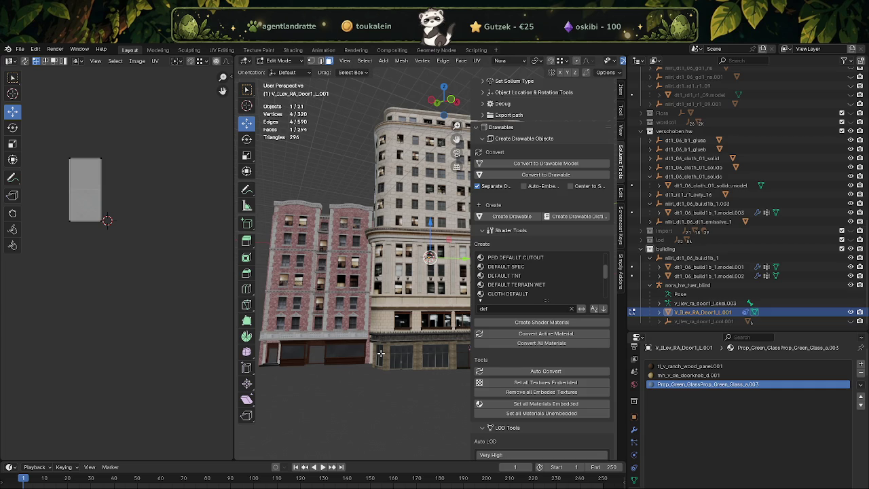
drag(391, 330, 376, 308)
key(Tab)
click(375, 303)
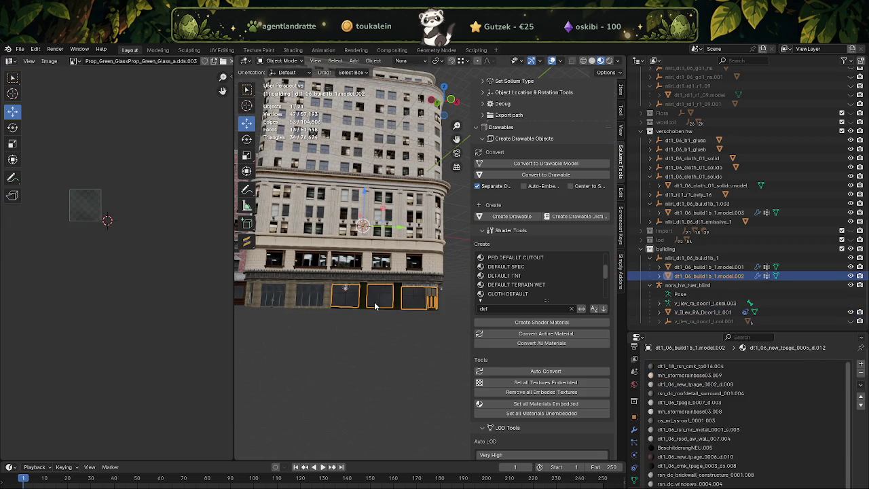
Step: Remove the building's unused material slots
key(Tab)
key(Tab)
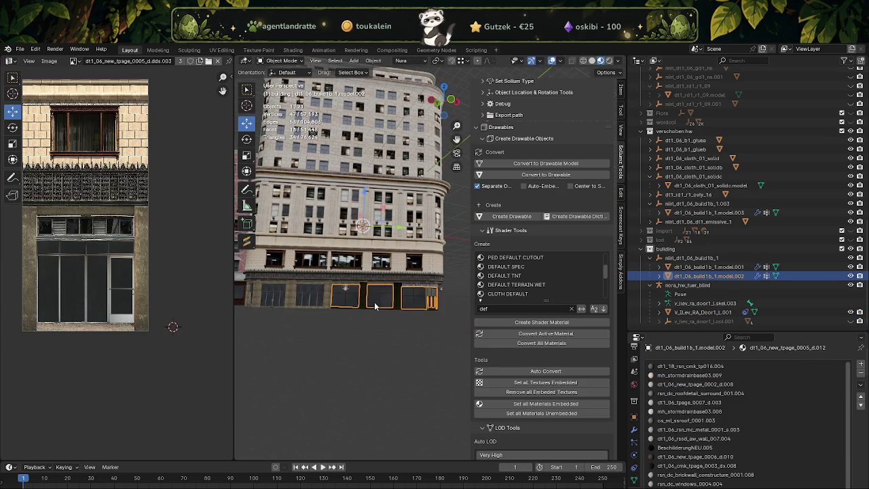
click(373, 60)
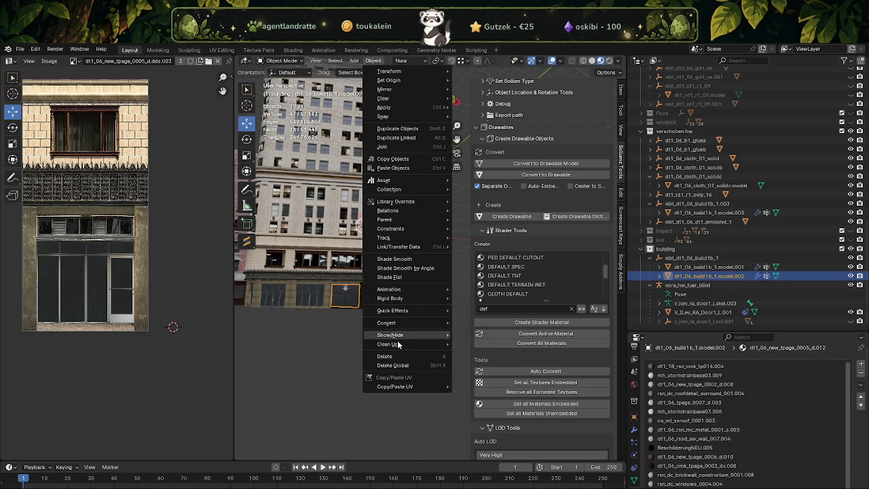
mouse_move(388, 345)
click(484, 369)
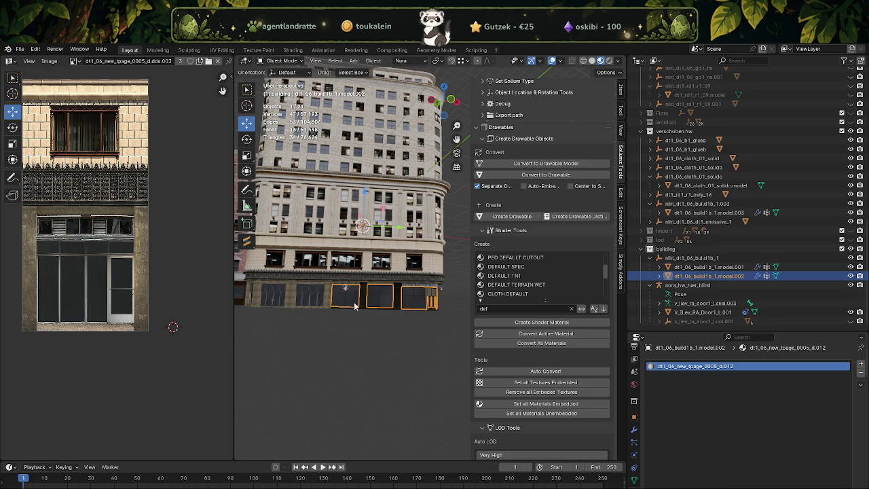
Step: Duplicate the storefront door face and drag the copy away from the wall
key(Tab)
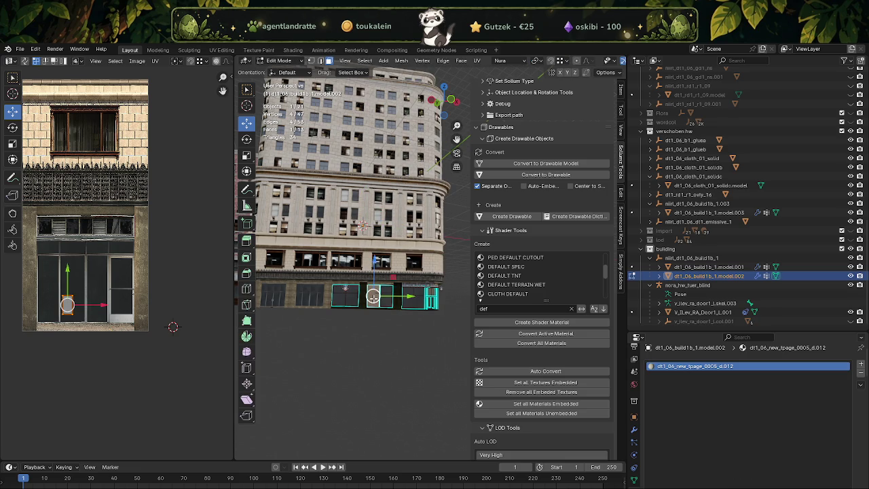
key(shift+d)
key(Escape)
drag(373, 296, 417, 259)
drag(449, 224, 369, 264)
Step: Separate the duplicated face into its own object and frame it in view
right_click(336, 299)
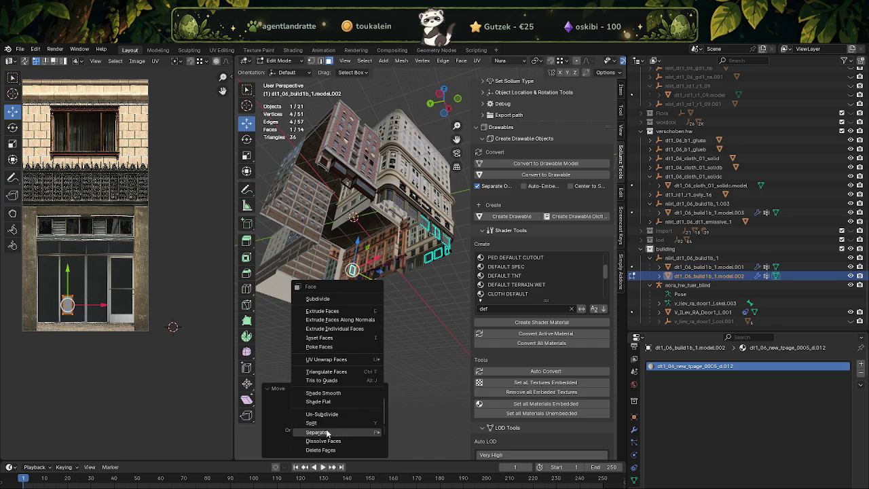
mouse_move(318, 432)
click(408, 432)
key(Tab)
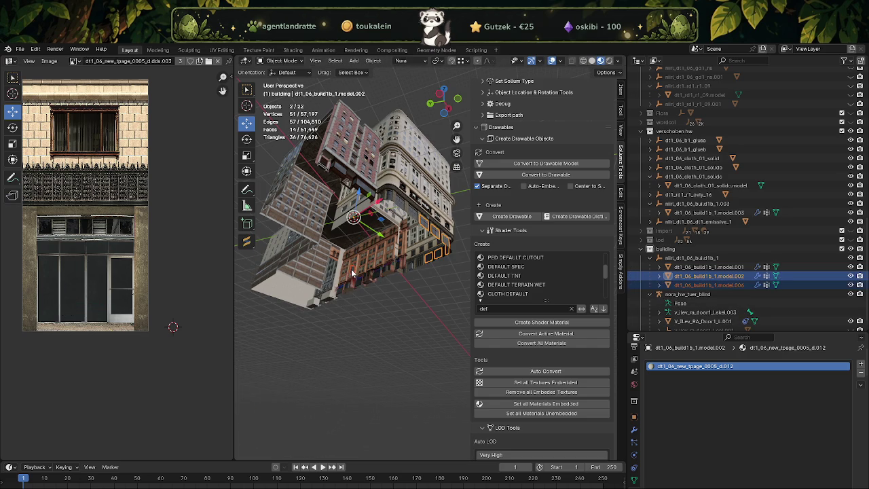
click(352, 274)
key(KP_Decimal)
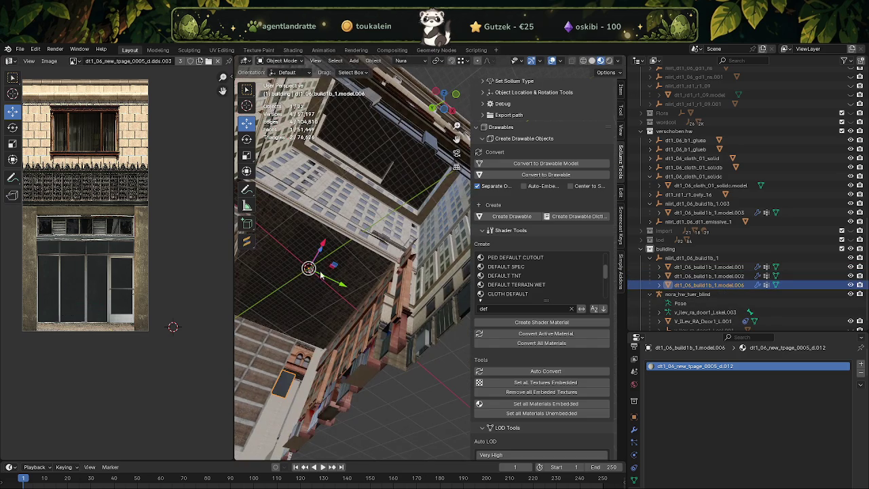
Step: Move the separated face vertically along Z in Edit Mode
key(Tab)
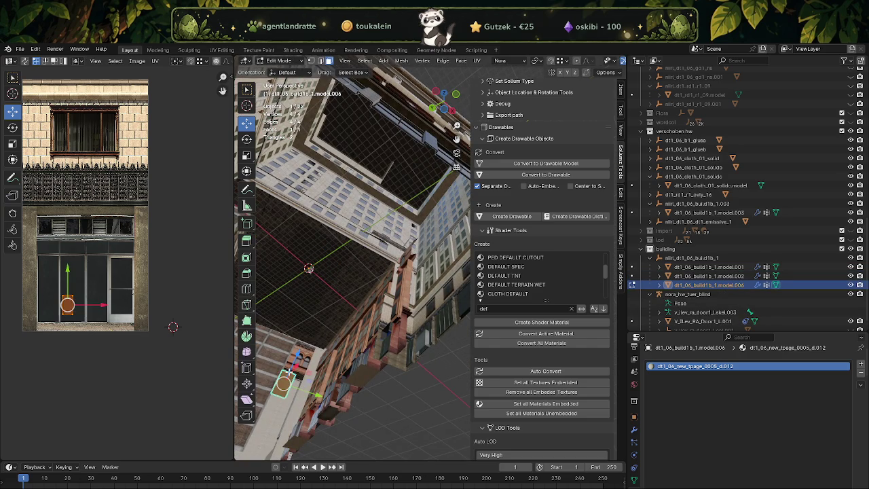
key(g)
key(z)
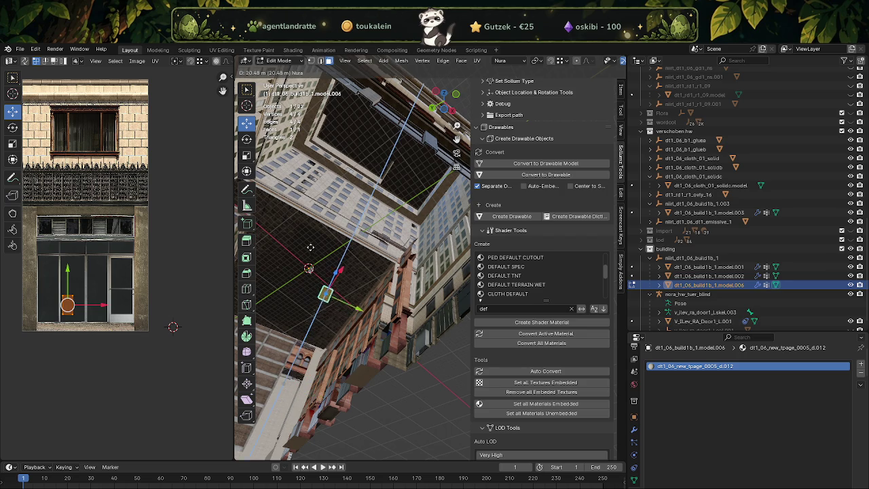
click(309, 249)
key(KP_Decimal)
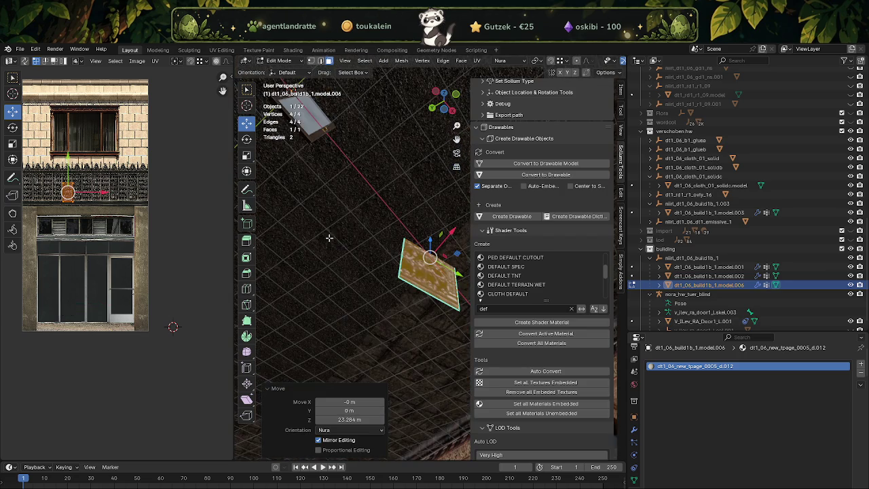
Step: Widen the 3D viewport and raise the face along Z to 23.958 m
drag(348, 240, 406, 229)
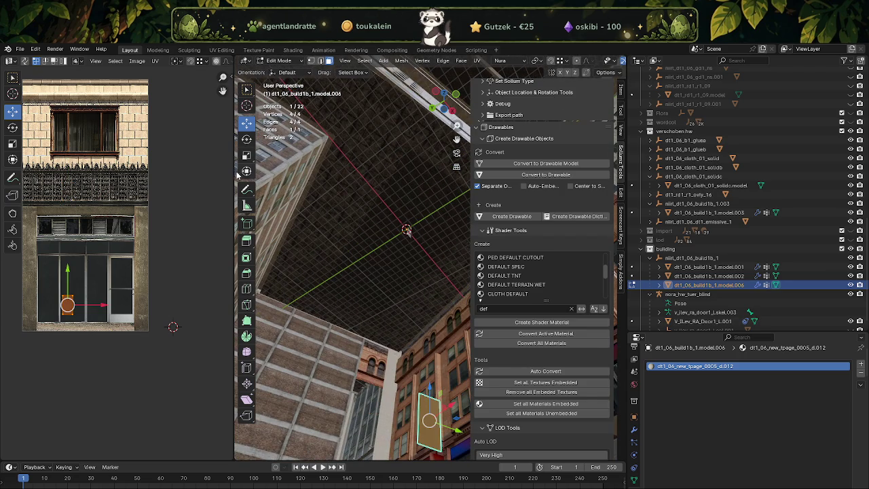
drag(234, 175, 152, 175)
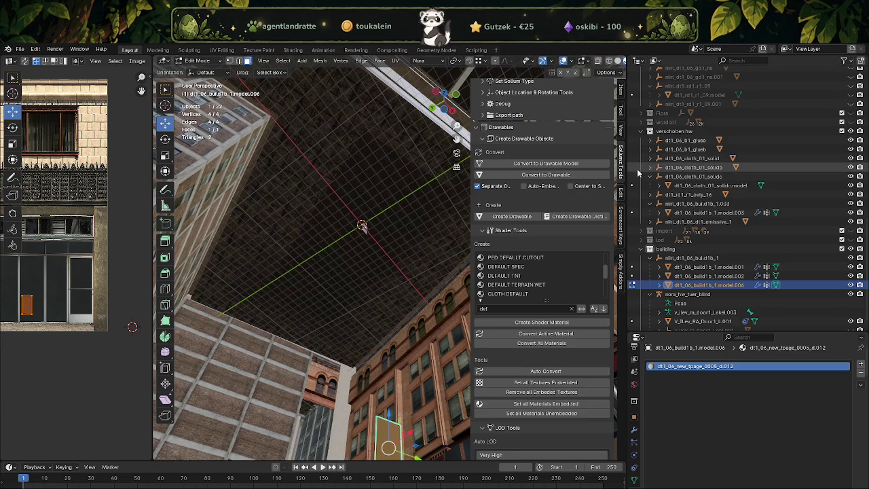
drag(627, 170, 707, 160)
click(682, 72)
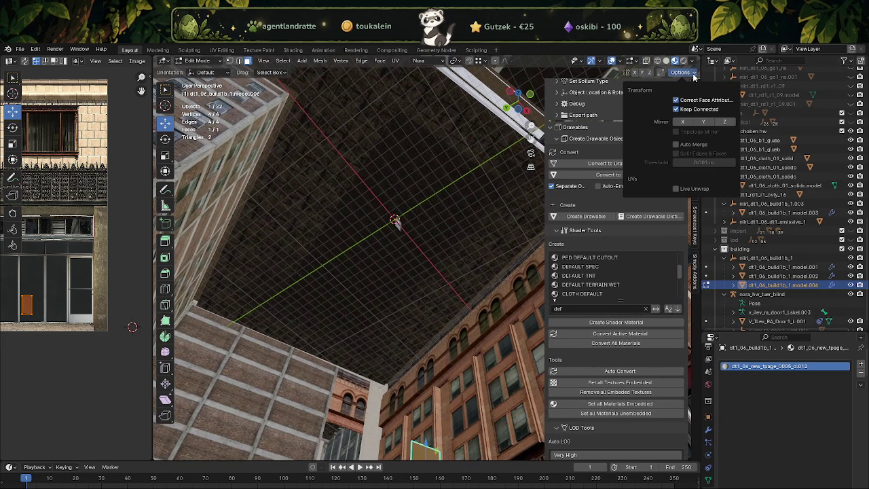
drag(677, 100, 423, 334)
key(g)
key(z)
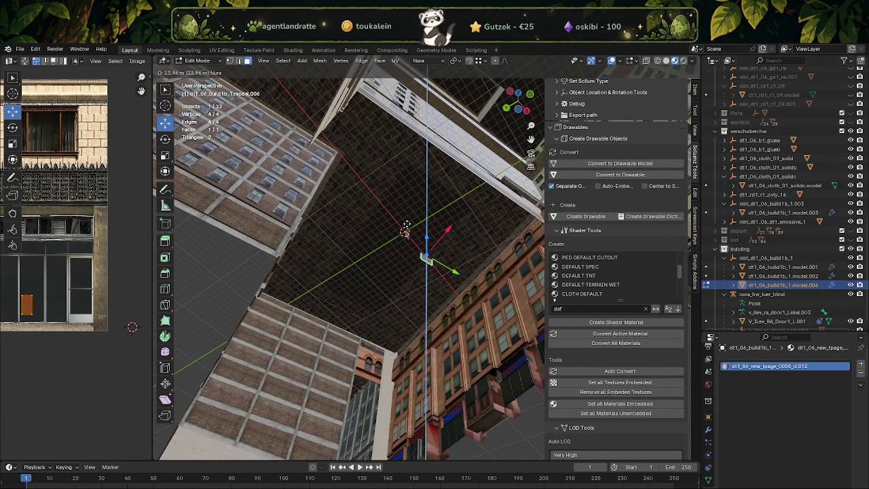
click(407, 224)
Step: Shift the face along Y, then add the door model to the selection in Object Mode
scroll(up, 3)
scroll(down, 3)
drag(373, 242, 373, 269)
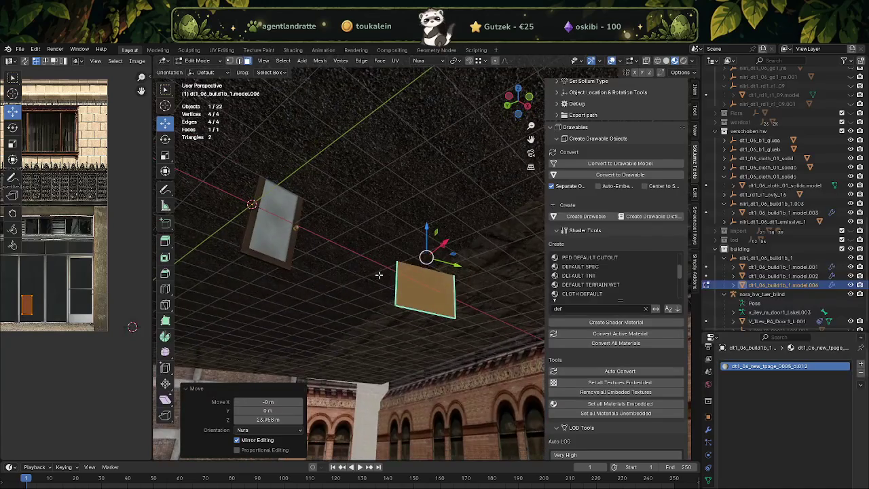
key(g)
key(y)
click(360, 259)
key(Tab)
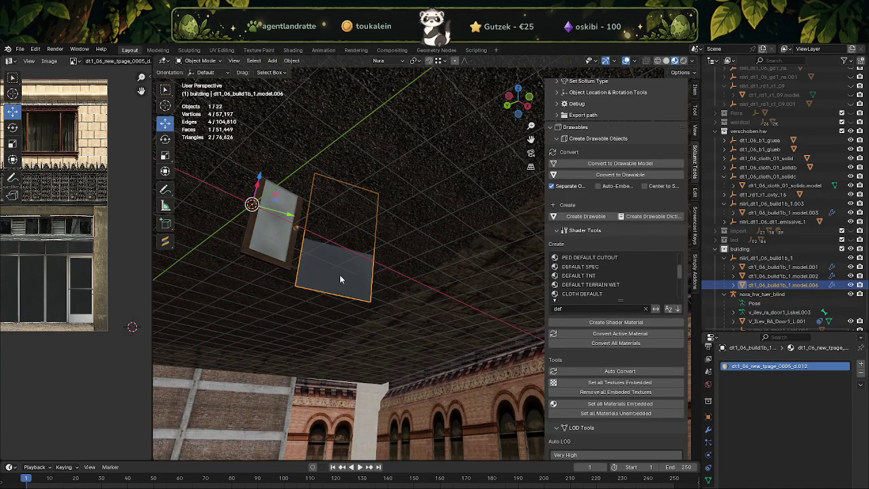
click(276, 240)
Step: Join the face into the door model and assign the building texture to the door faces
right_click(276, 240)
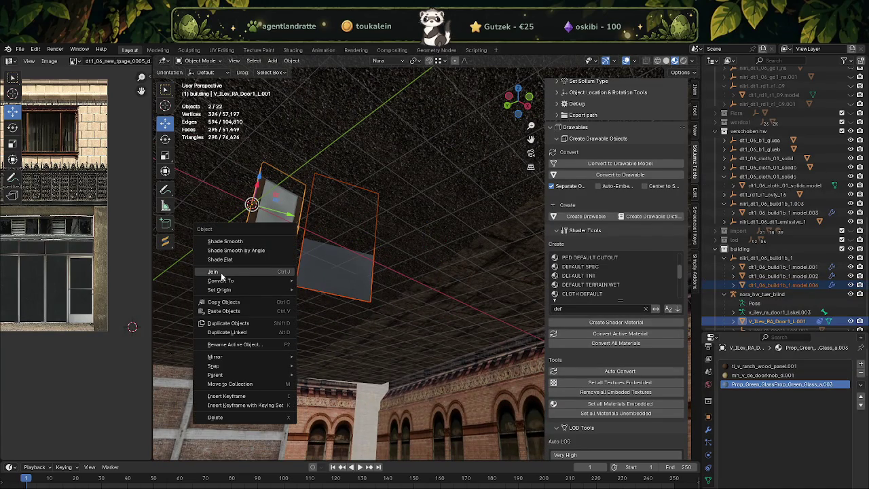
click(296, 270)
key(Tab)
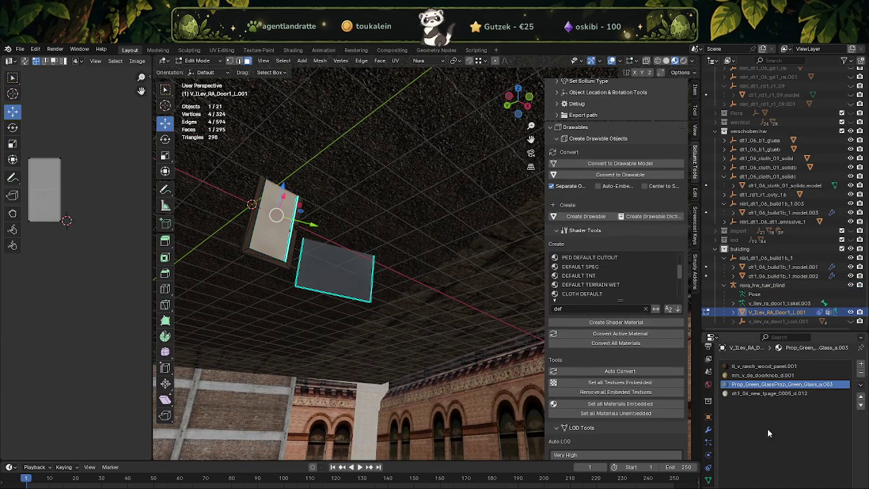
scroll(down, 3)
click(791, 405)
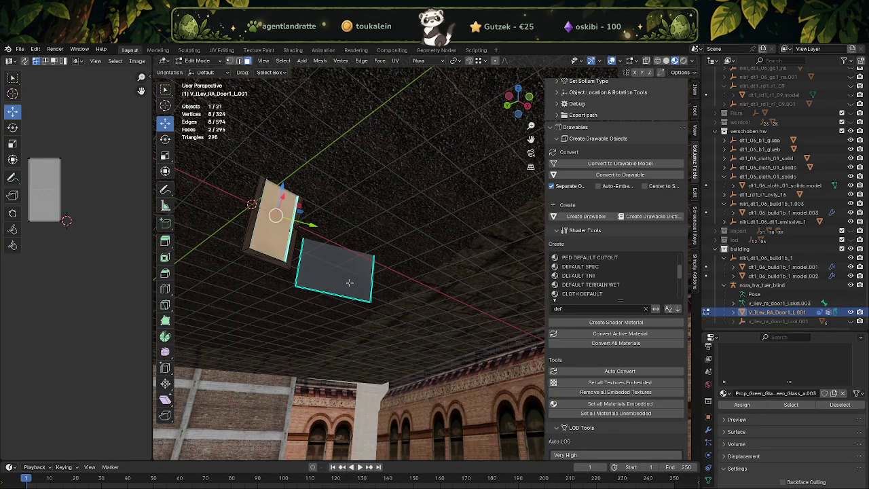
click(732, 405)
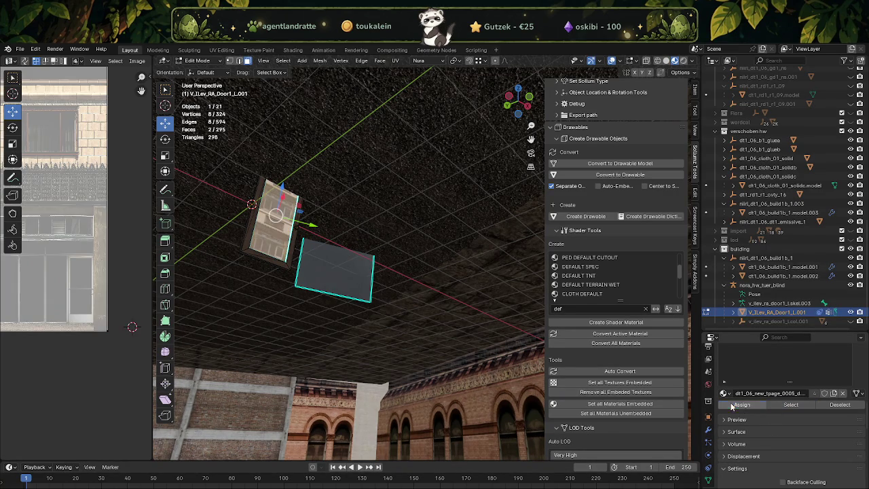
Step: Scale down and move the UV island onto the storefront door panel
scroll(down, 3)
scroll(down, 3)
key(shift+space)
click(82, 312)
drag(95, 265, 75, 237)
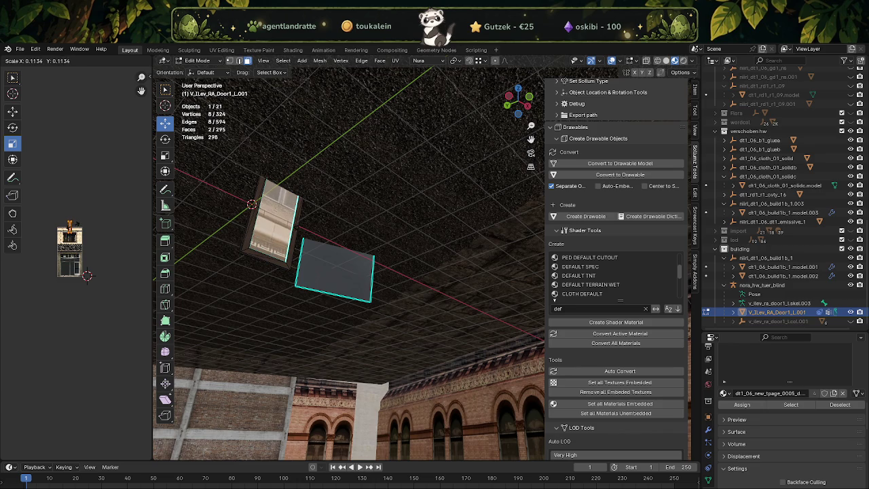
click(76, 227)
key(shift+space)
click(68, 202)
scroll(up, 3)
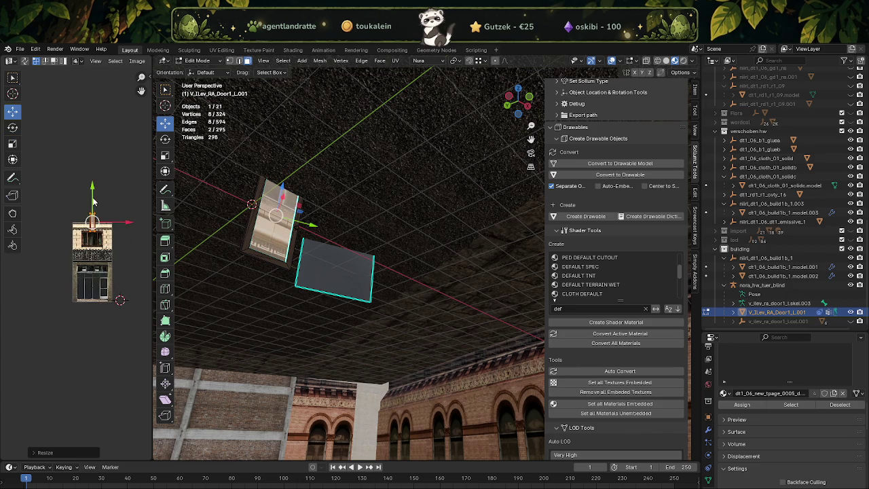
drag(94, 202, 96, 276)
scroll(up, 3)
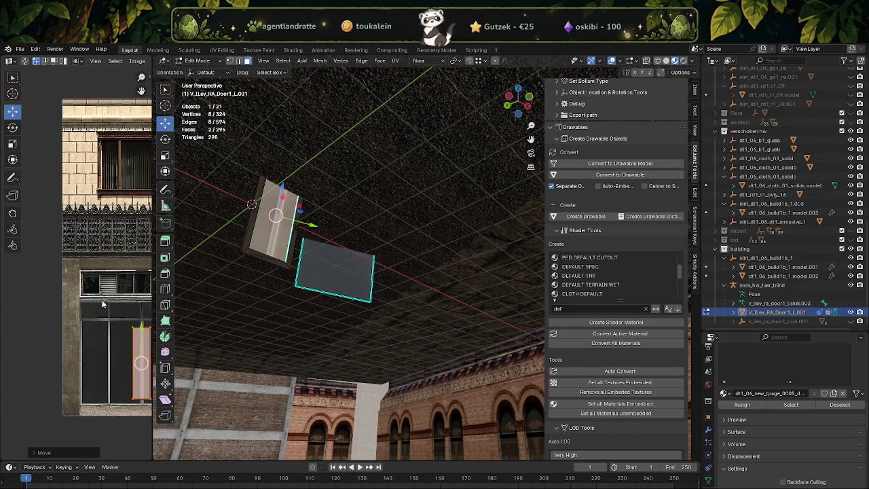
drag(112, 311, 58, 292)
drag(133, 348, 119, 346)
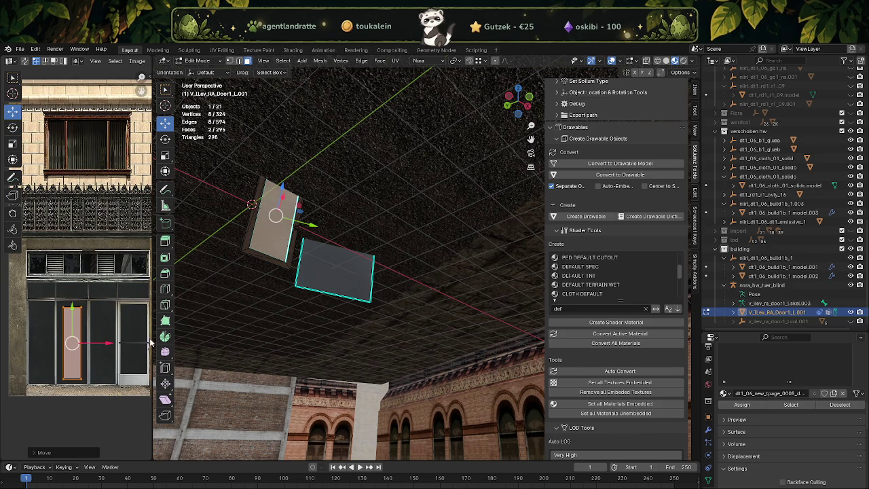
Step: Undo the texture trial and remove the door's unused material slots
key(ctrl+z)
key(ctrl+z)
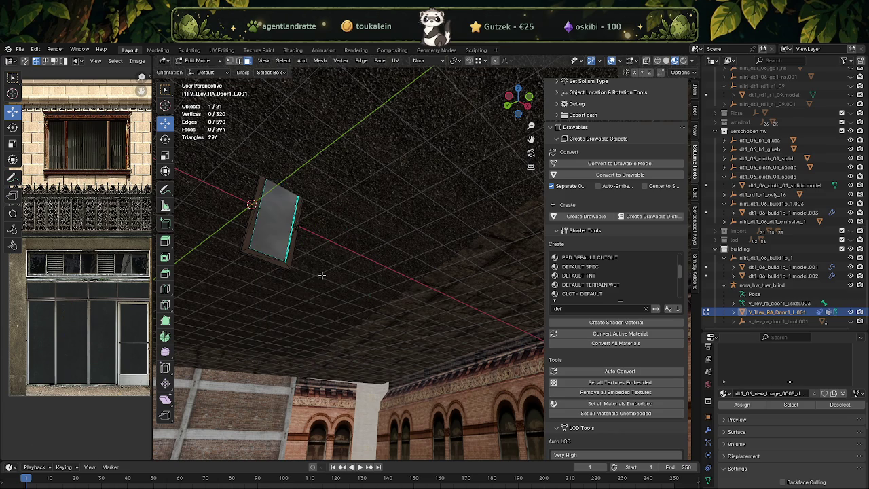
key(ctrl+z)
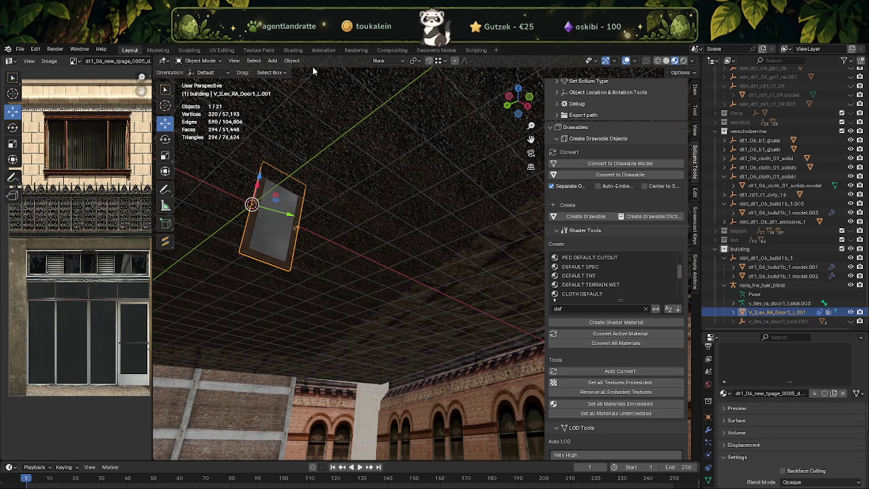
click(291, 61)
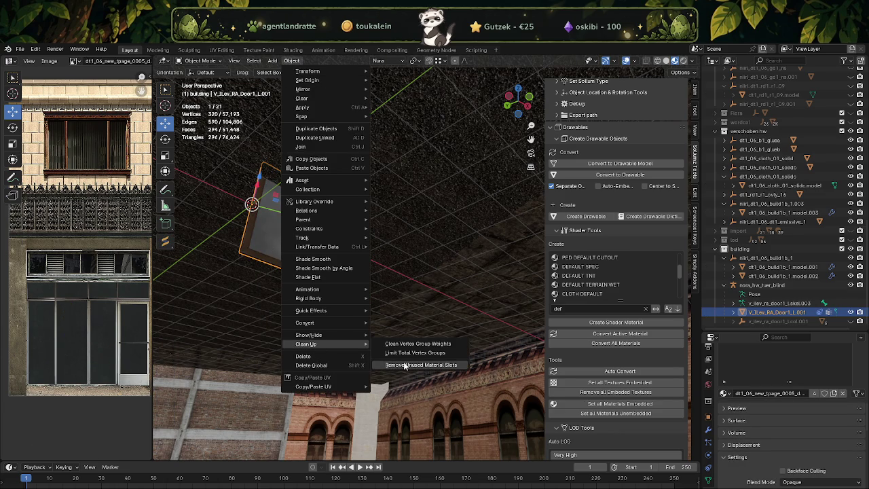
click(421, 365)
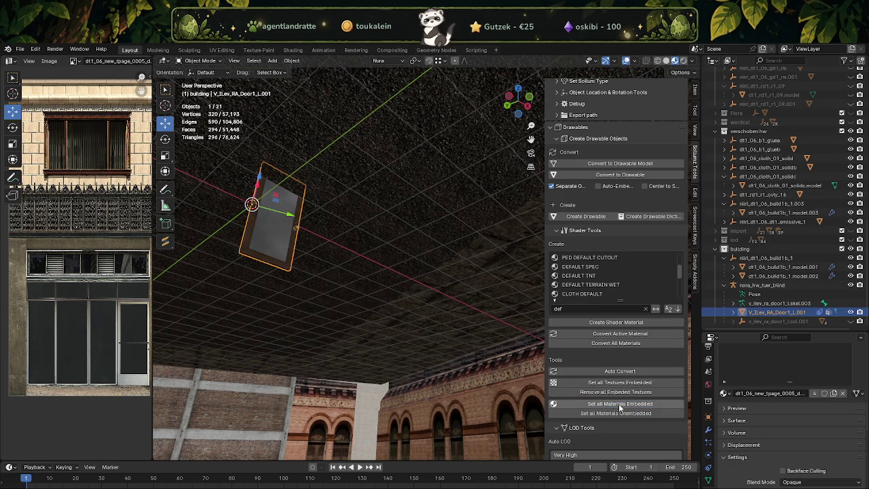
drag(320, 239, 322, 241)
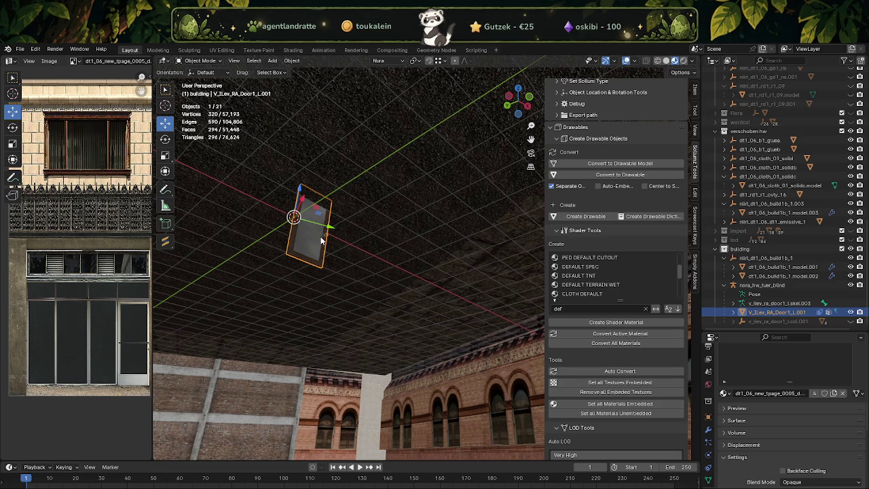
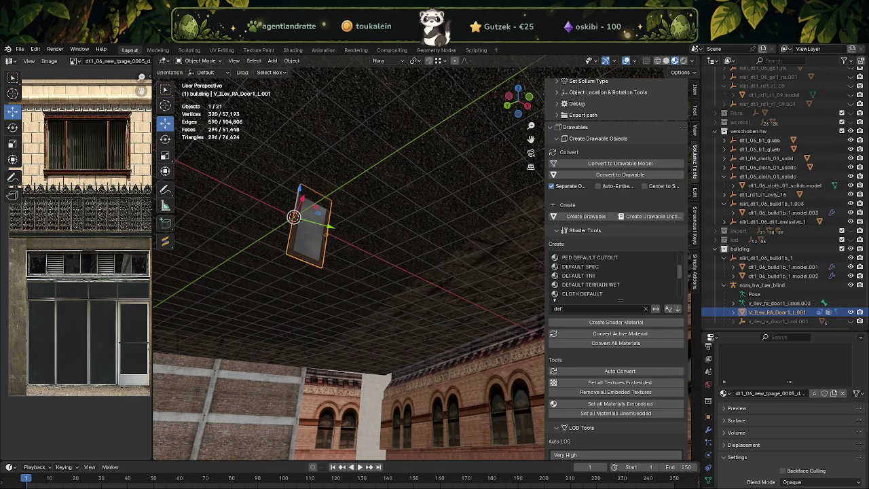
Step: Orbit and zoom the viewport to inspect the building's brick facade
scroll(up, 3)
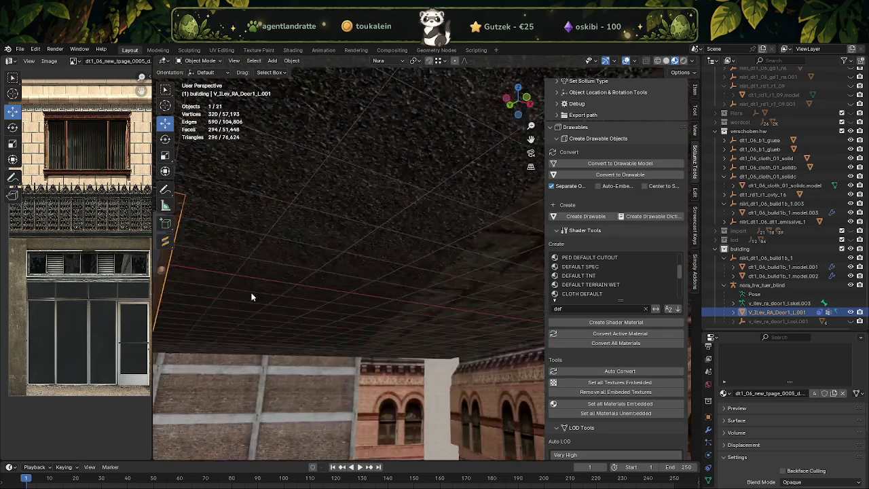
drag(270, 304, 270, 277)
scroll(down, 3)
scroll(down, 3)
scroll(down, 3)
drag(390, 359, 364, 351)
scroll(up, 3)
scroll(up, 3)
scroll(up, 3)
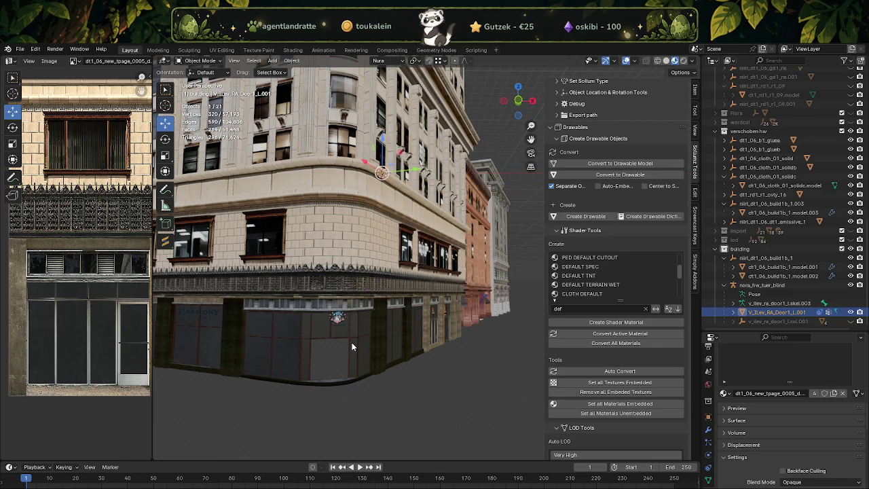
Step: Select the nilrl_dt1_06_build1b_1 building in the Outliner and zoom out to a wider view
click(733, 258)
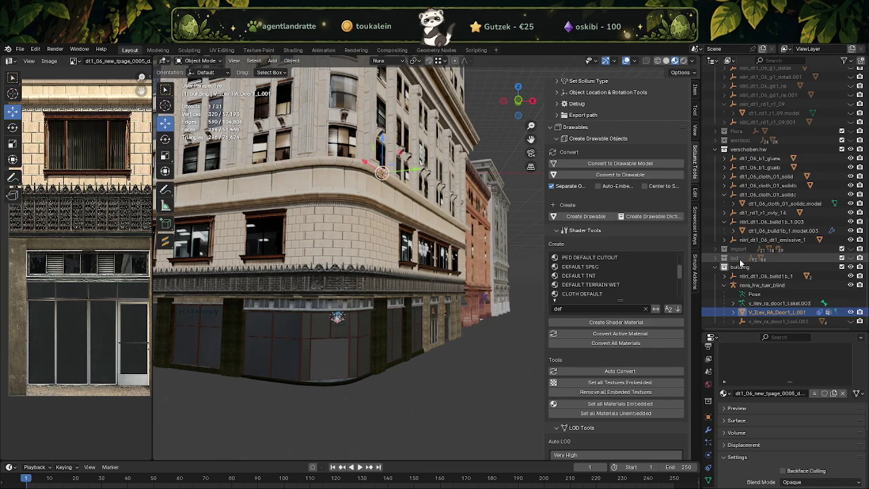
click(761, 278)
scroll(up, 3)
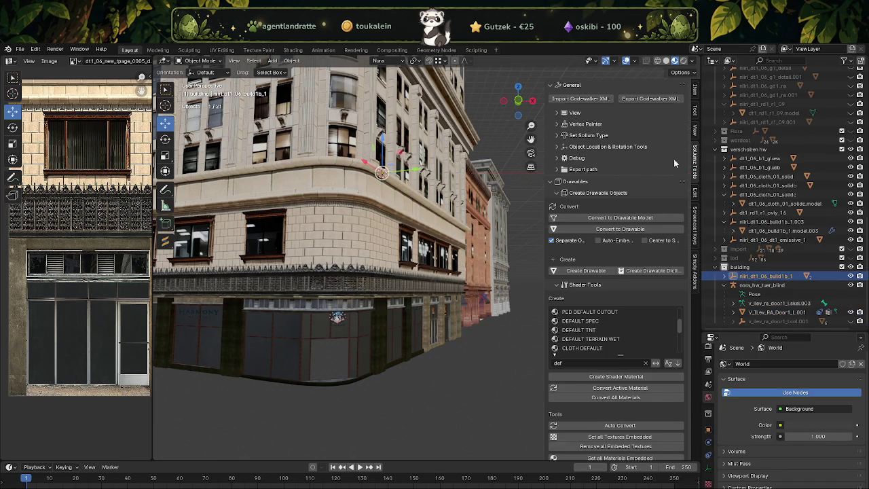
scroll(down, 3)
drag(385, 289, 383, 291)
scroll(down, 3)
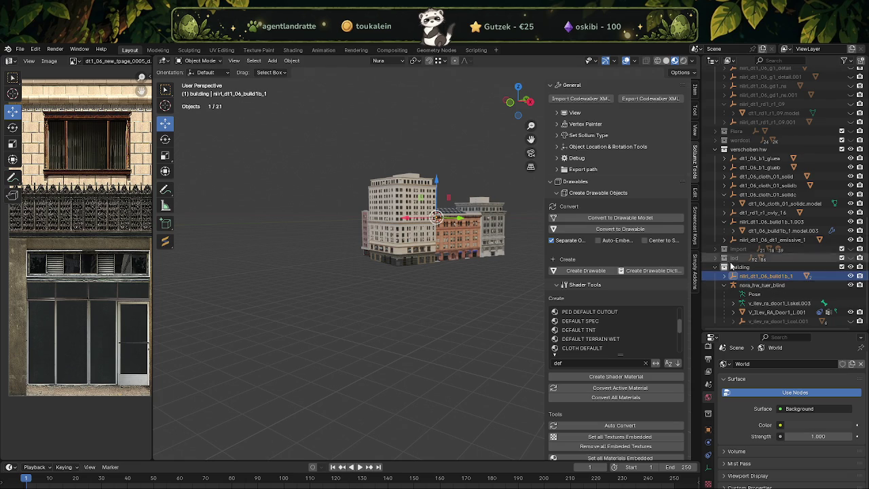
Step: Mark model.001's textures as embedded and remove its unused material slots
click(733, 276)
click(764, 285)
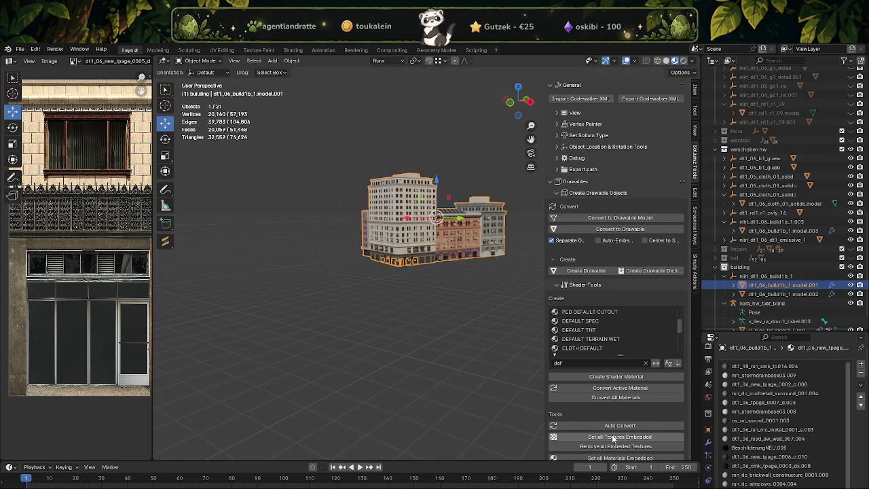
scroll(down, 3)
click(621, 440)
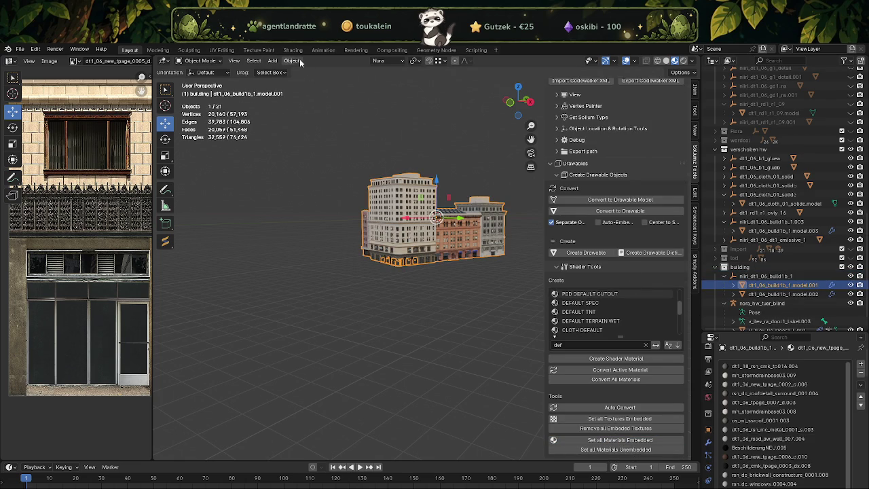
click(300, 61)
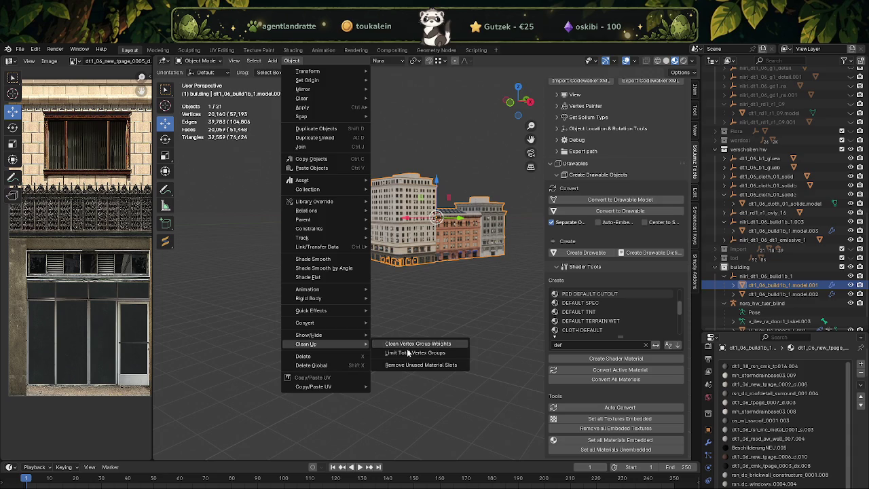
click(415, 365)
Step: Remove model.002's unused material slots, then reselect the nilrl_dt1_06_build1b_1 building
click(450, 232)
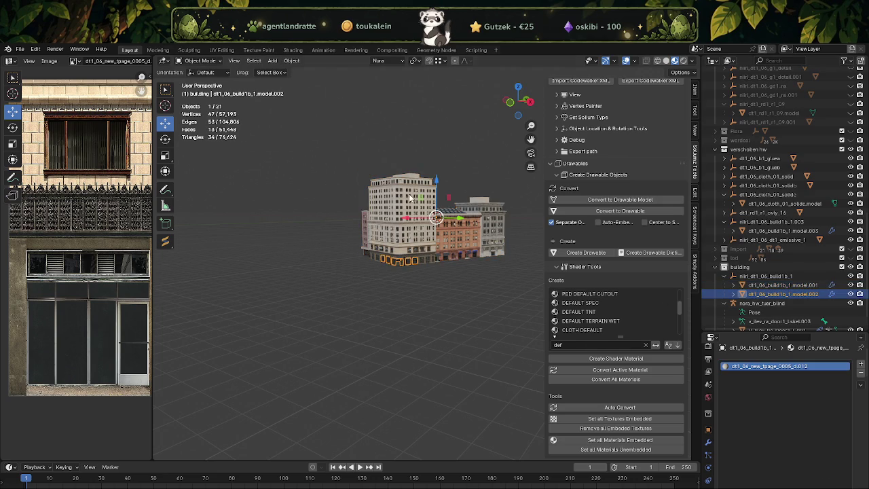
click(289, 61)
mouse_move(307, 345)
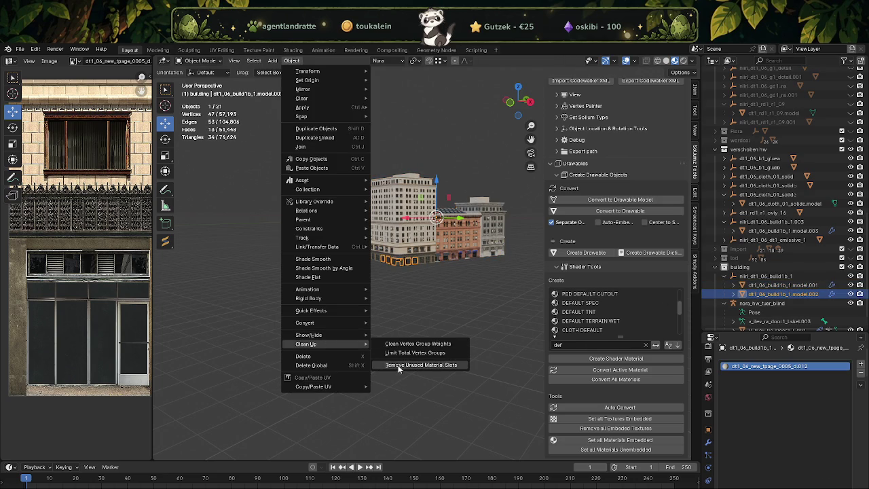
click(401, 366)
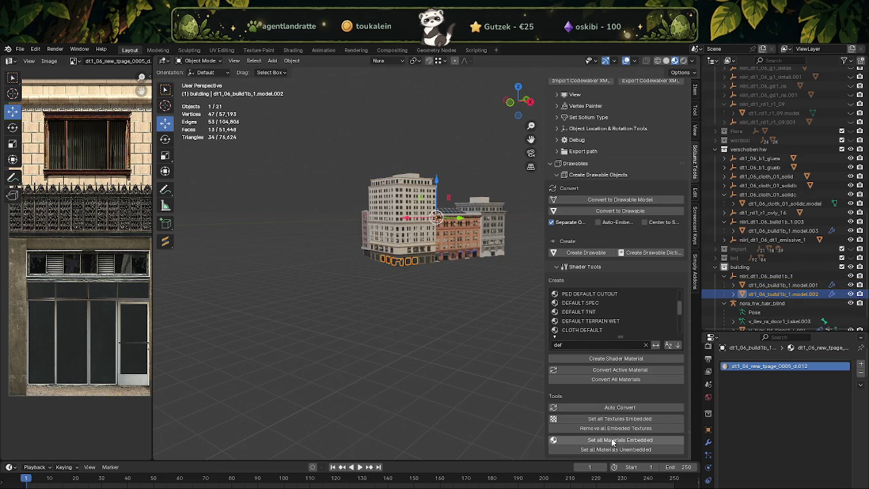
click(724, 276)
click(730, 275)
Step: Start a CodeWalker XML export of the building, browsing to the EXPORTFORGE folder
click(646, 100)
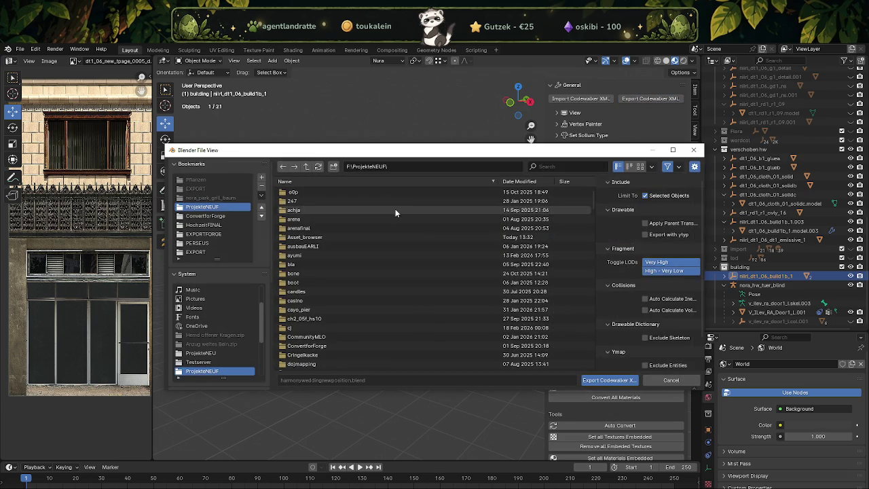
scroll(down, 3)
click(299, 283)
double_click(299, 283)
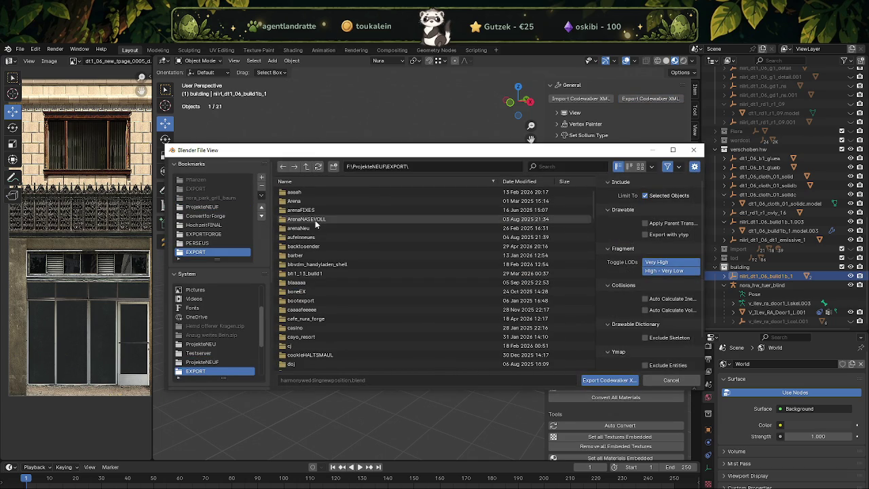
scroll(down, 3)
scroll(down, 3)
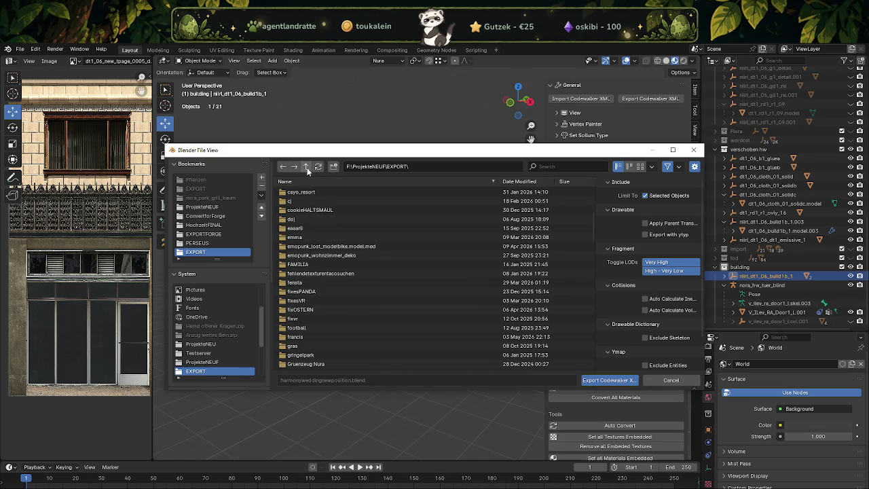
click(306, 167)
scroll(down, 3)
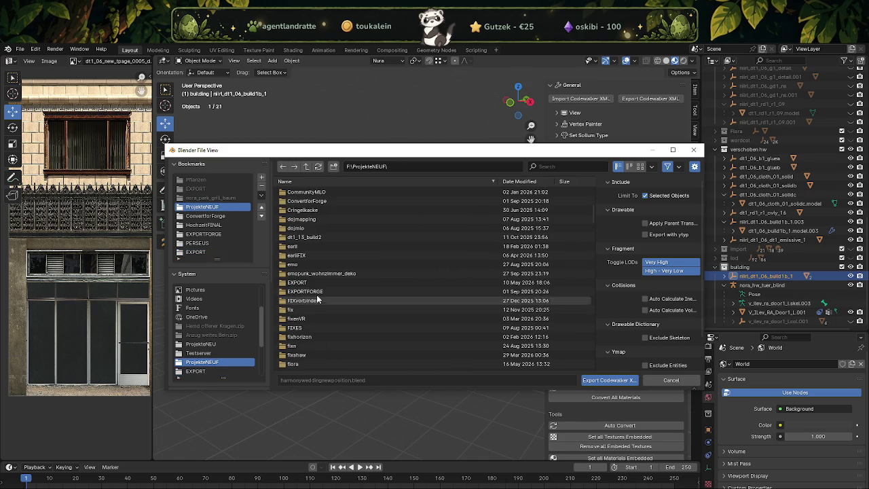
double_click(316, 294)
Step: Create a new hw_blind folder in EXPORTFORGE and export the building into it
right_click(378, 312)
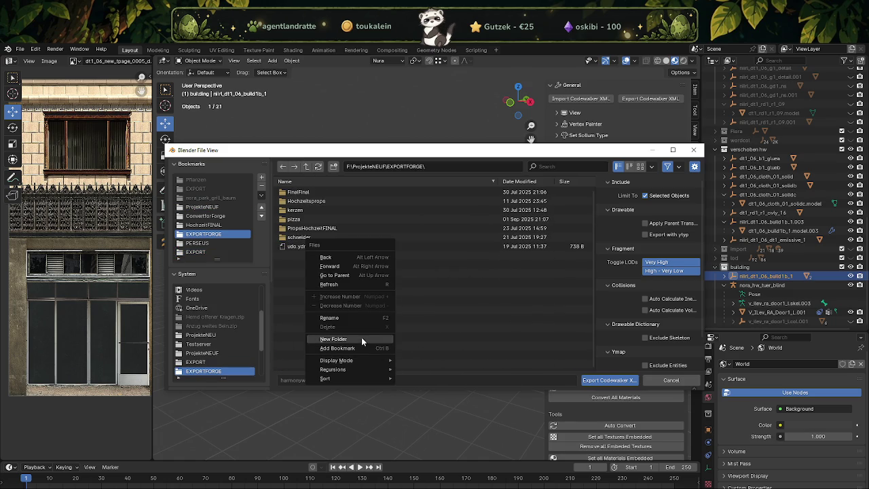
click(361, 337)
text(hw_blind)
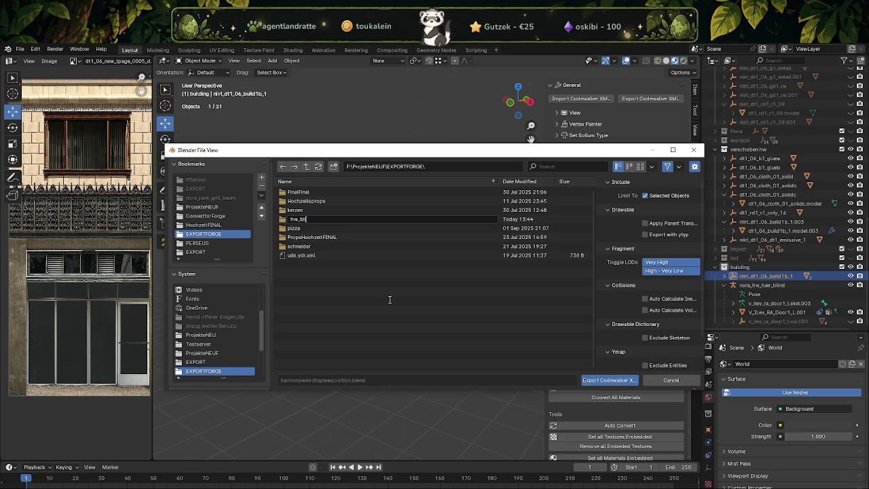
key(Return)
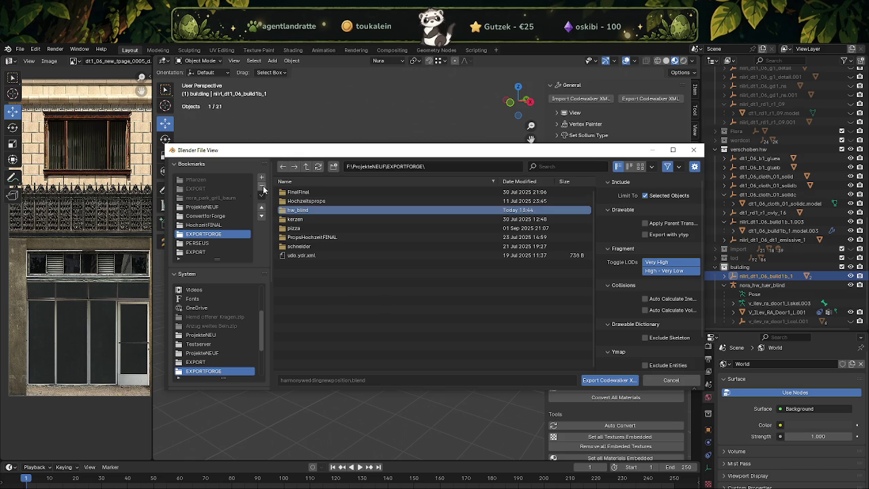
double_click(303, 210)
click(609, 380)
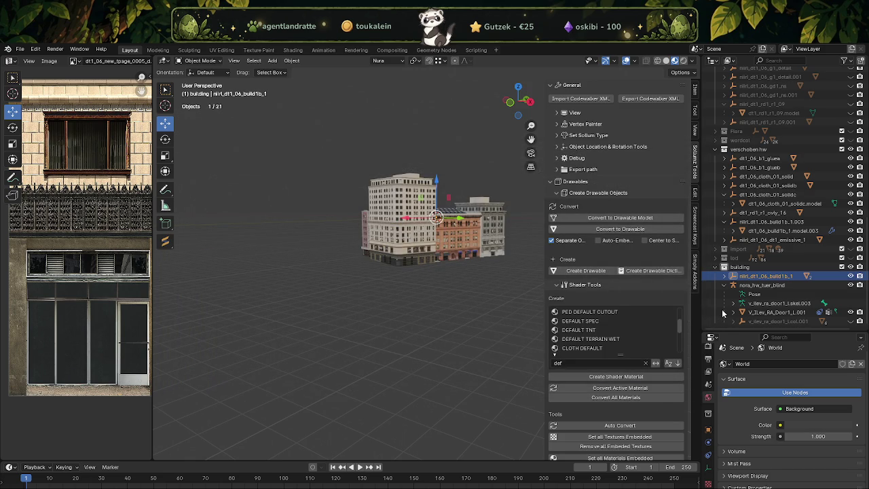
Step: Export the nora_hw_tuer_blind door rig as CodeWalker XML into hw_blind
click(733, 285)
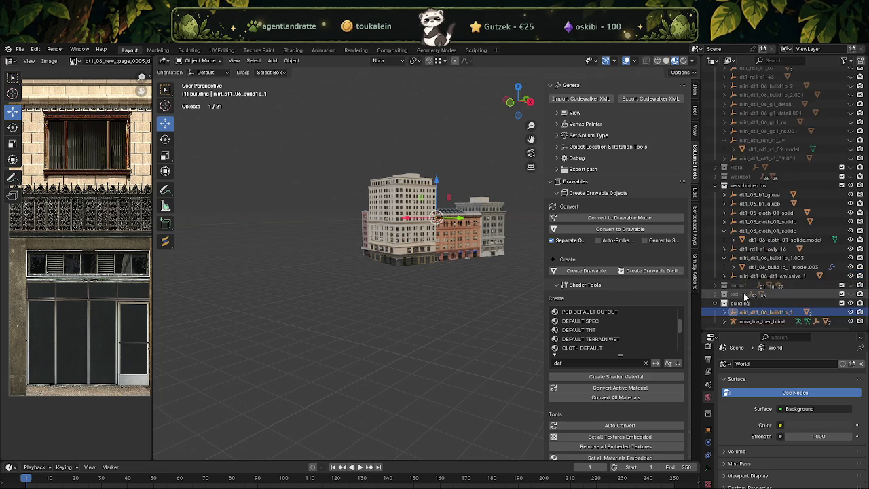
click(747, 321)
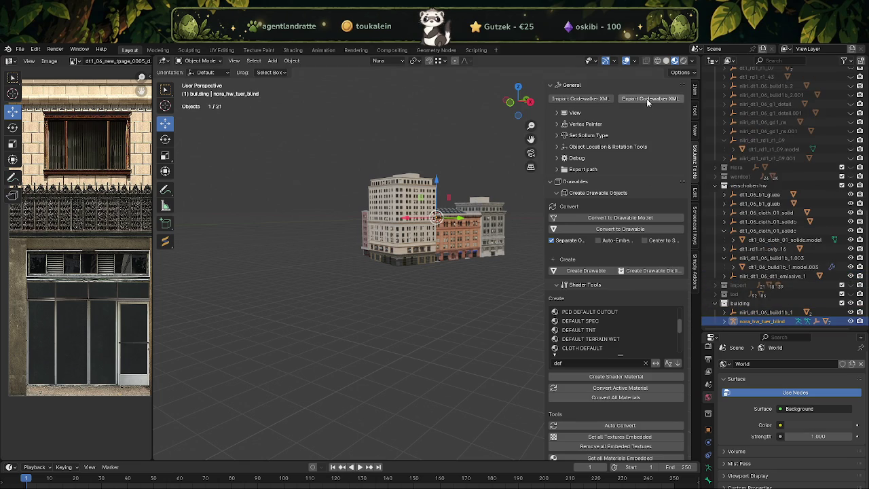
click(650, 99)
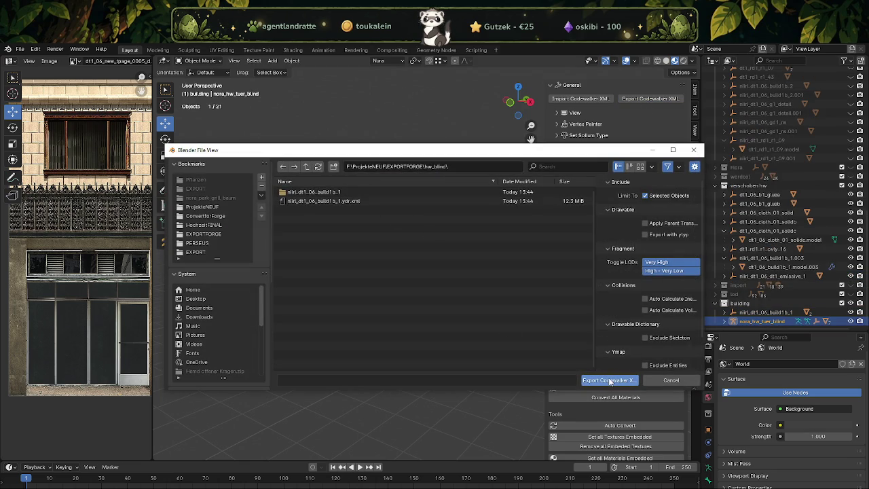
click(610, 381)
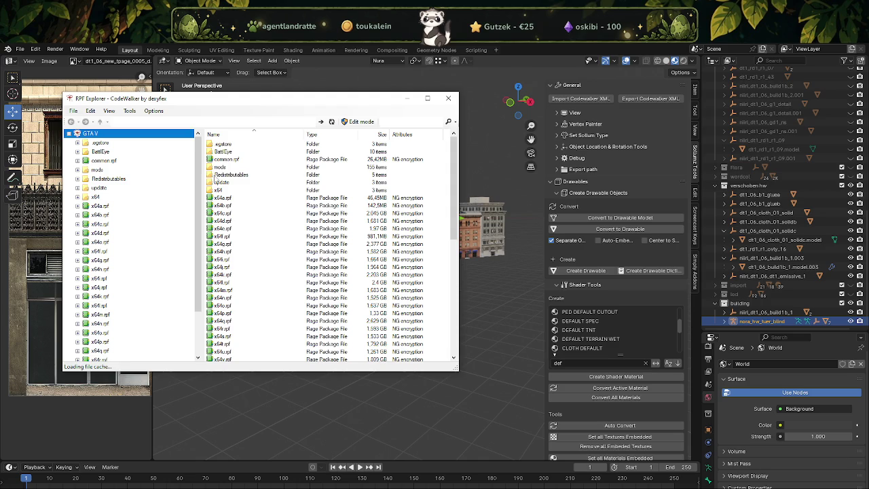
Step: Open the game's mods folder and enable editing of the game archives
double_click(220, 166)
scroll(down, 3)
scroll(down, 3)
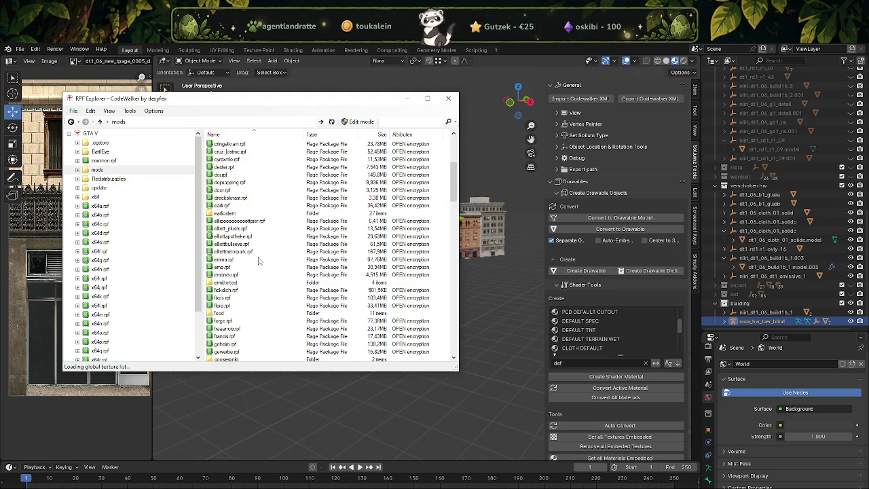
scroll(down, 3)
scroll(down, 3)
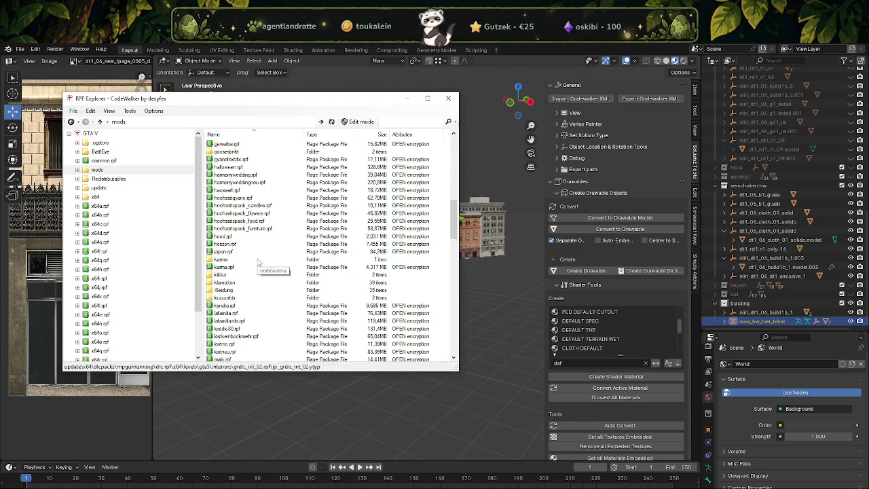
scroll(down, 3)
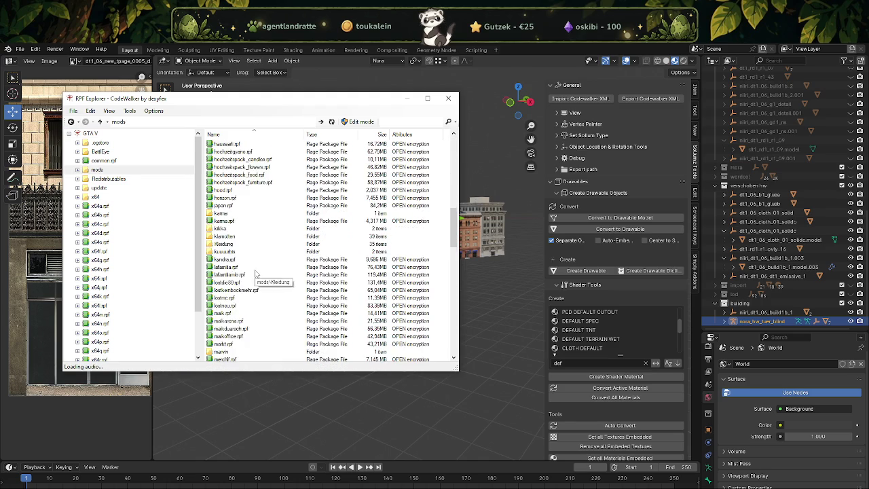
scroll(down, 3)
scroll(down, 3)
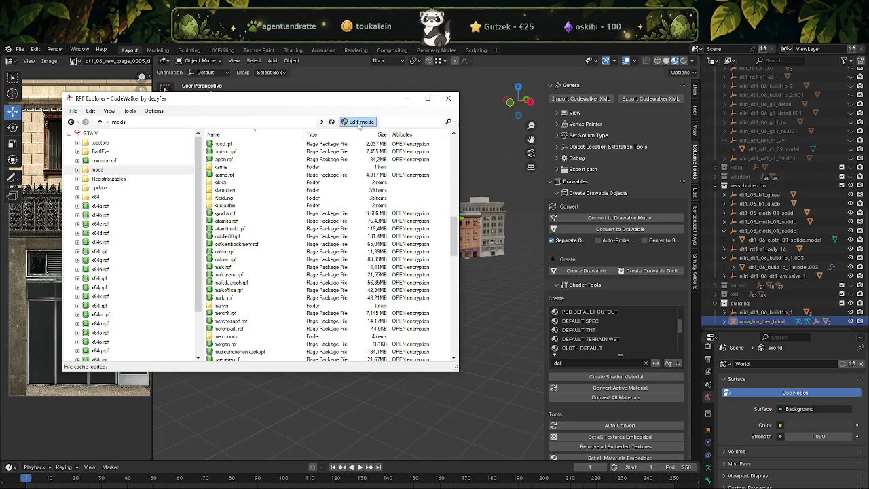
click(358, 122)
click(454, 307)
Step: Create a new park_forge folder inside the mods folder
scroll(down, 3)
scroll(down, 3)
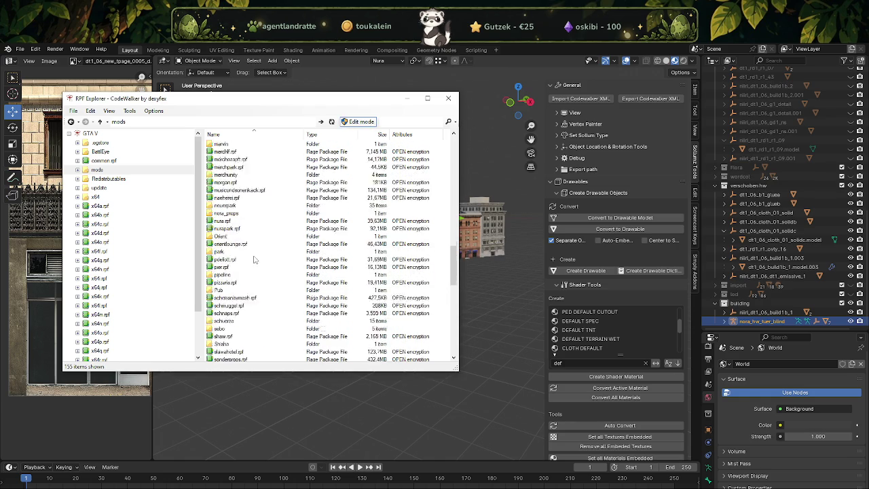
scroll(down, 3)
scroll(down, 3)
scroll(up, 3)
scroll(up, 3)
scroll(up, 3)
scroll(up, 3)
scroll(up, 3)
scroll(up, 3)
scroll(up, 3)
scroll(up, 3)
scroll(up, 3)
scroll(up, 3)
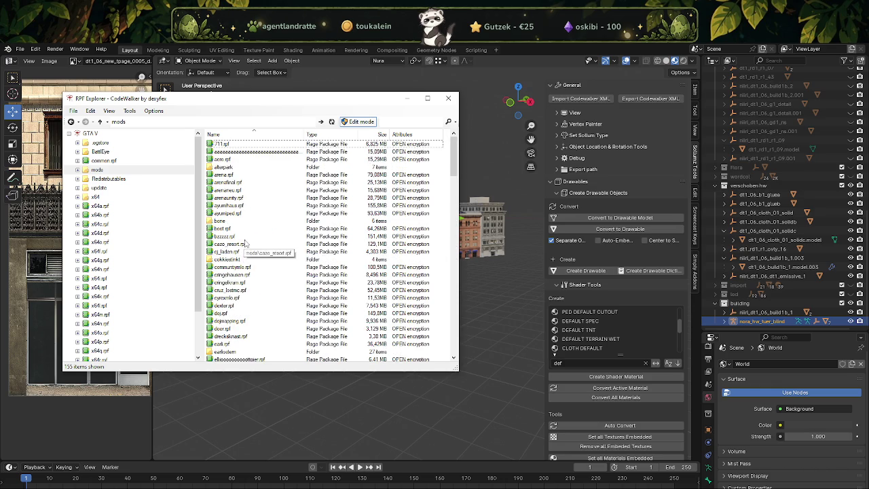
right_click(286, 270)
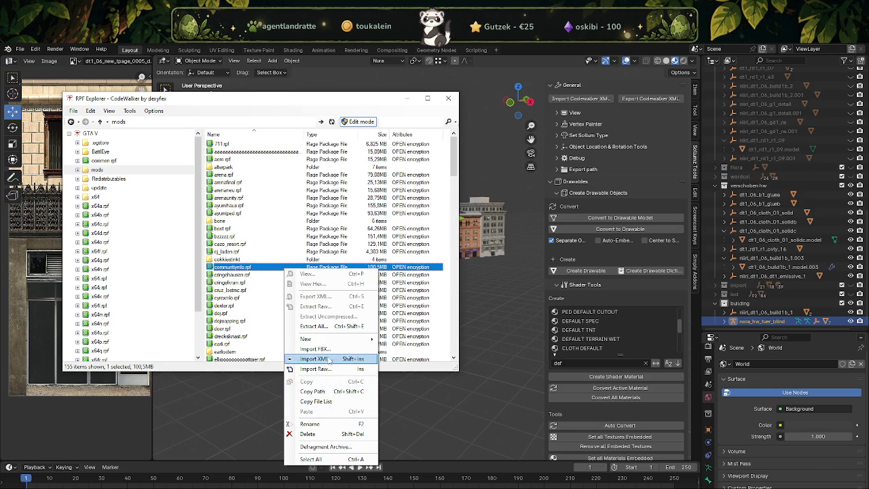
mouse_move(307, 339)
click(401, 339)
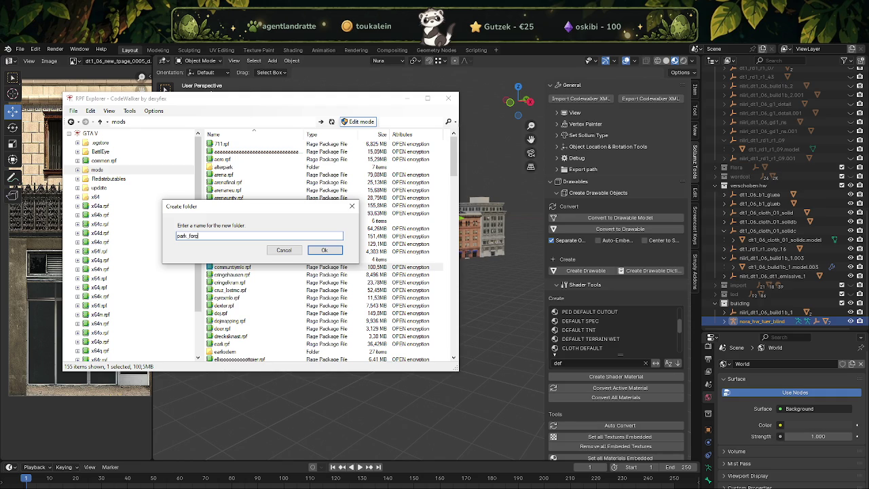
key(Return)
Step: Open the empty park_forge folder and switch to the File Explorer window
scroll(down, 3)
scroll(down, 3)
scroll(down, 3)
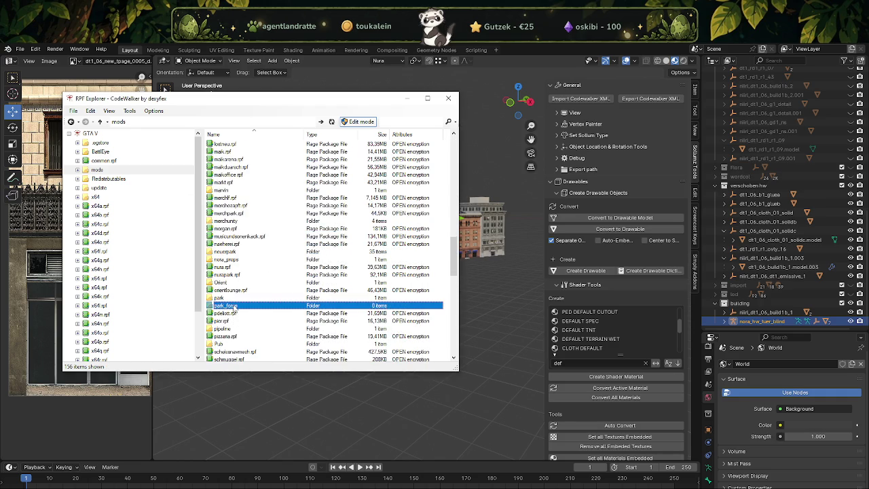
double_click(234, 305)
key(alt+Tab)
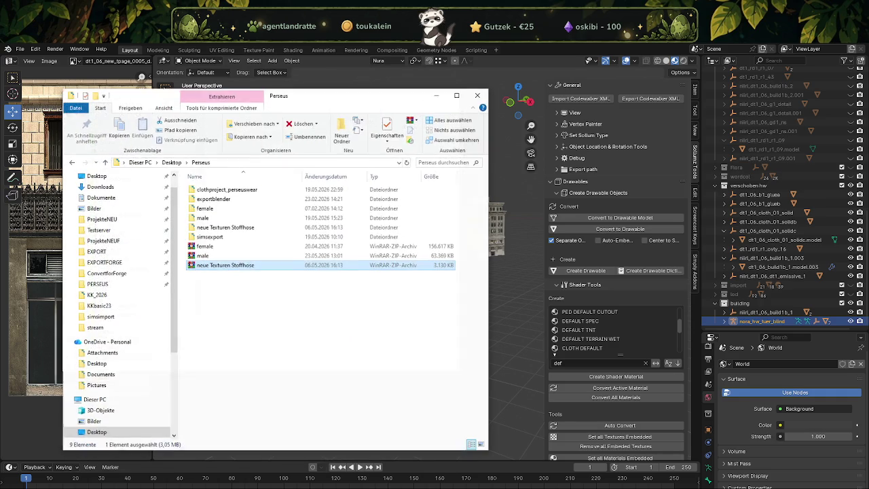
Step: Drag both .ydr files from EXPORTFORGE\hw_blind into CodeWalker's park_forge folder
click(104, 252)
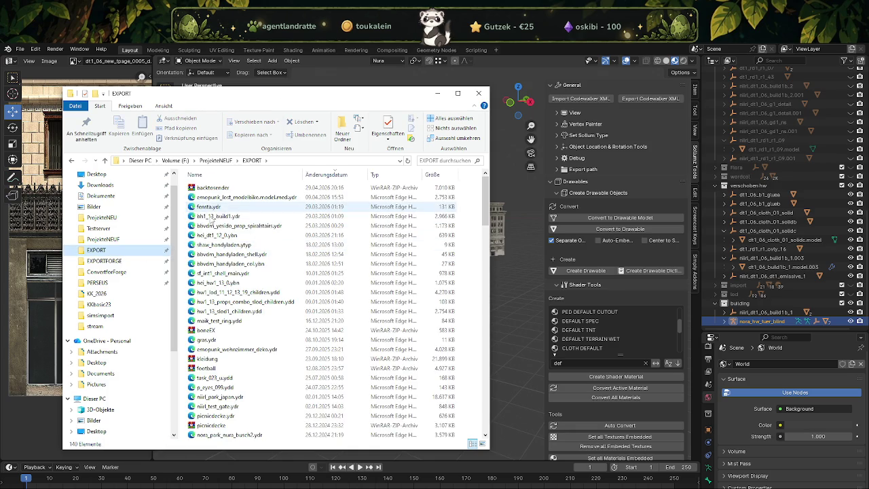
click(110, 261)
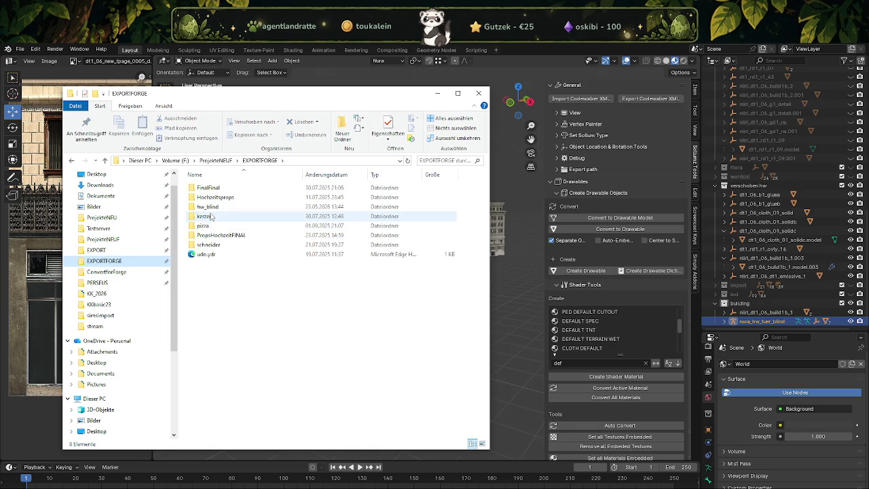
double_click(214, 207)
drag(243, 100, 552, 123)
click(536, 230)
click(544, 239)
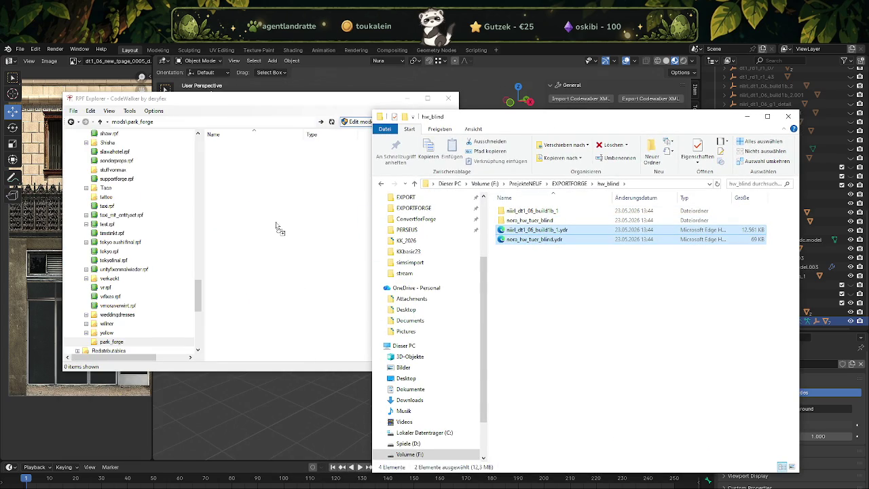
drag(262, 240, 264, 242)
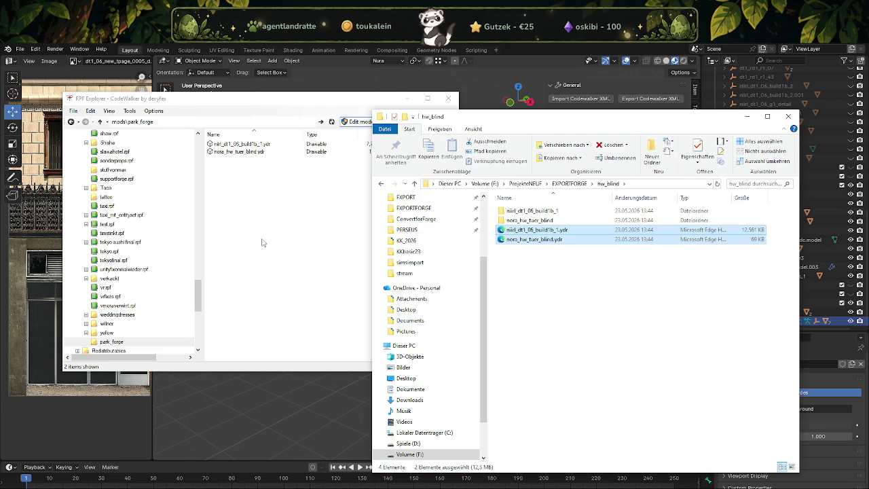
Step: Preview the nilrl_dt1_06_build1b_1 building model, orbit it, and close the viewer
click(245, 146)
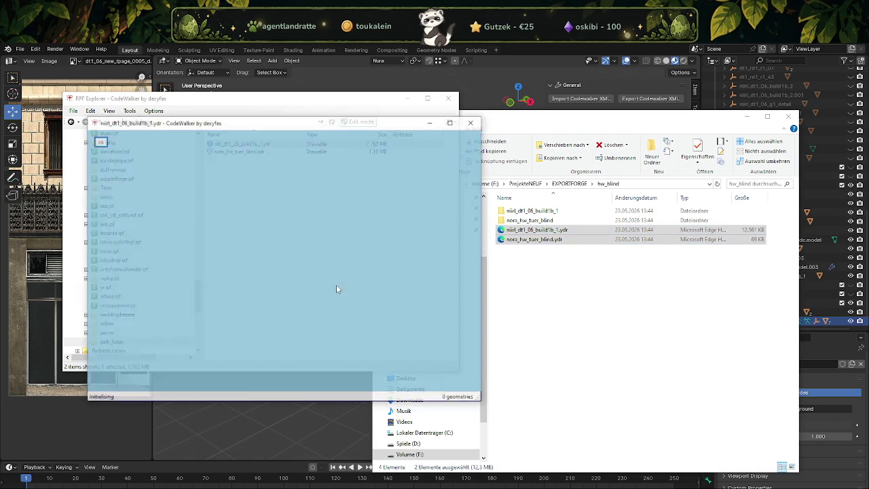
drag(324, 293, 384, 214)
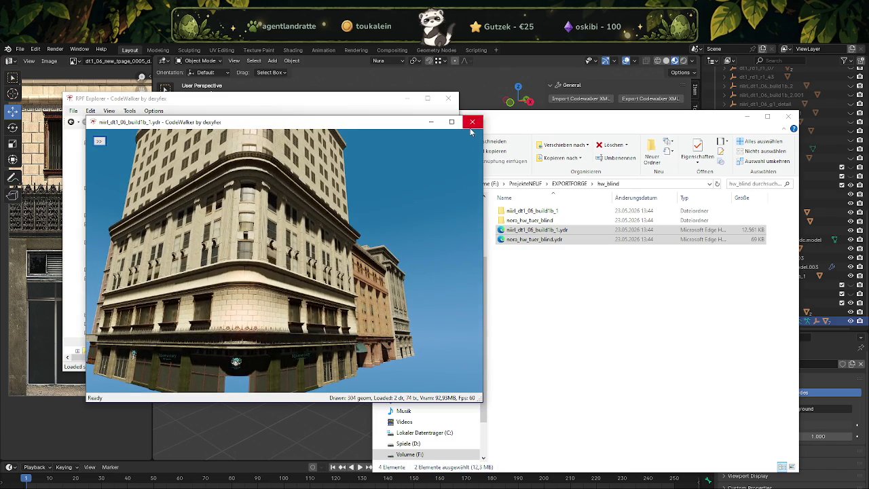
key(alt+F4)
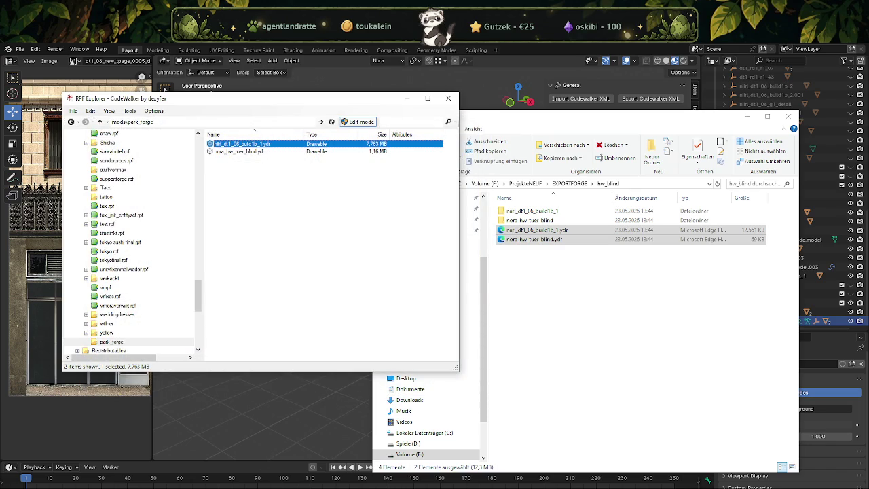
Step: In a new Explorer window, navigate to F:\FiveM\txdata's server resources folder
right_click(163, 487)
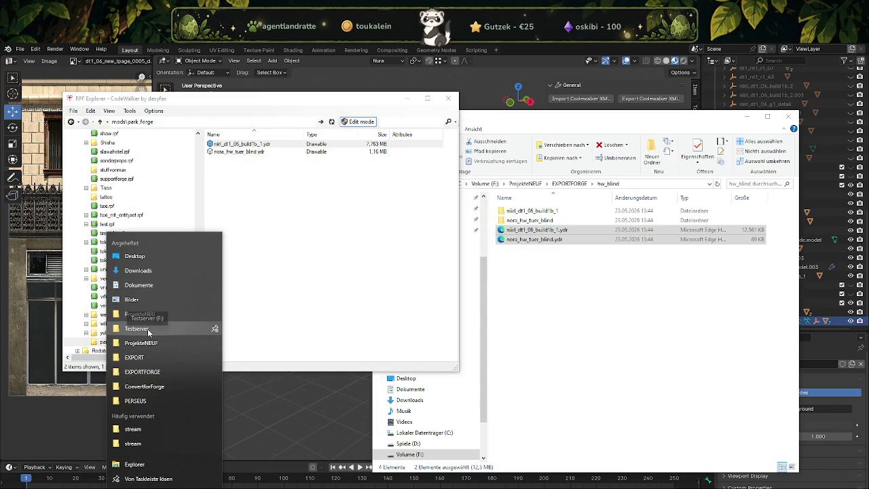
key(Escape)
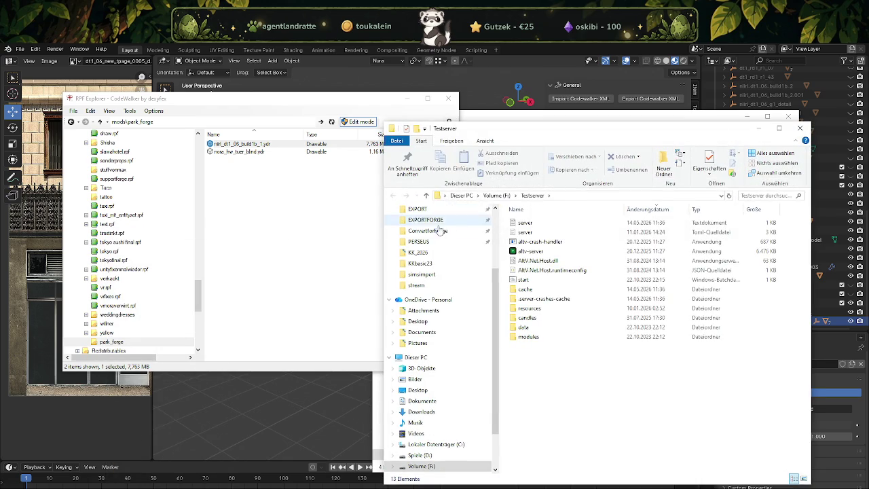
click(496, 196)
double_click(525, 280)
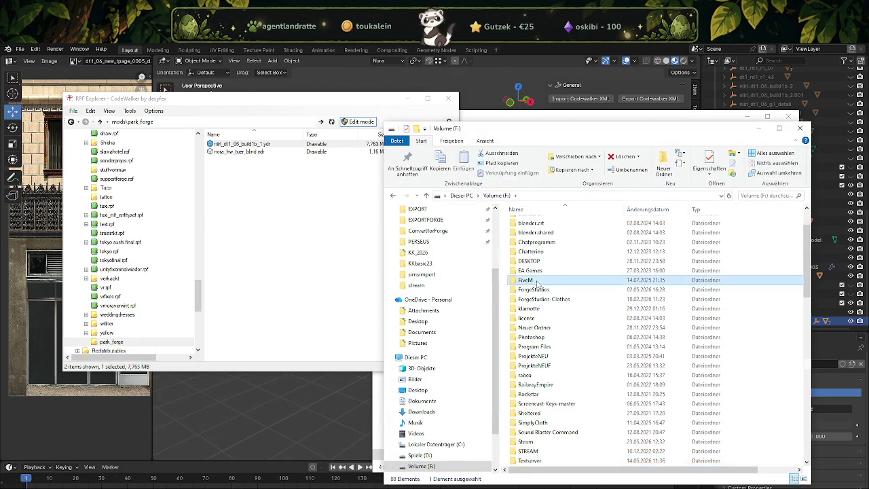
click(523, 234)
double_click(524, 233)
double_click(527, 233)
double_click(529, 233)
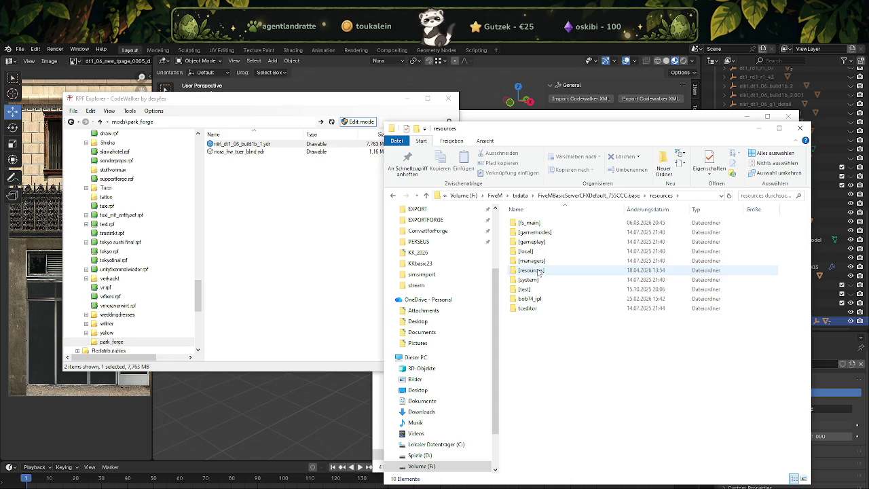
Step: Copy nilrl_dt1_06_build1b_1.ydr into nora_ls_park\stream, replacing the existing file
double_click(537, 271)
double_click(529, 242)
double_click(527, 225)
double_click(527, 223)
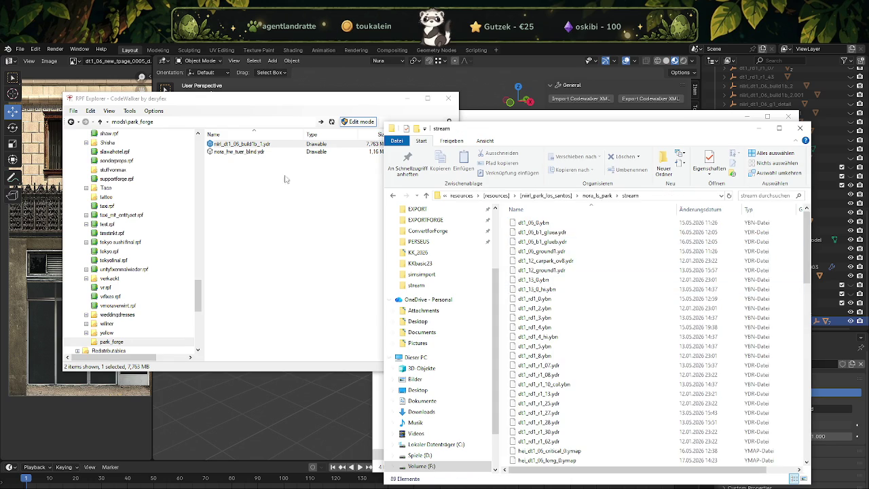
drag(259, 147, 577, 319)
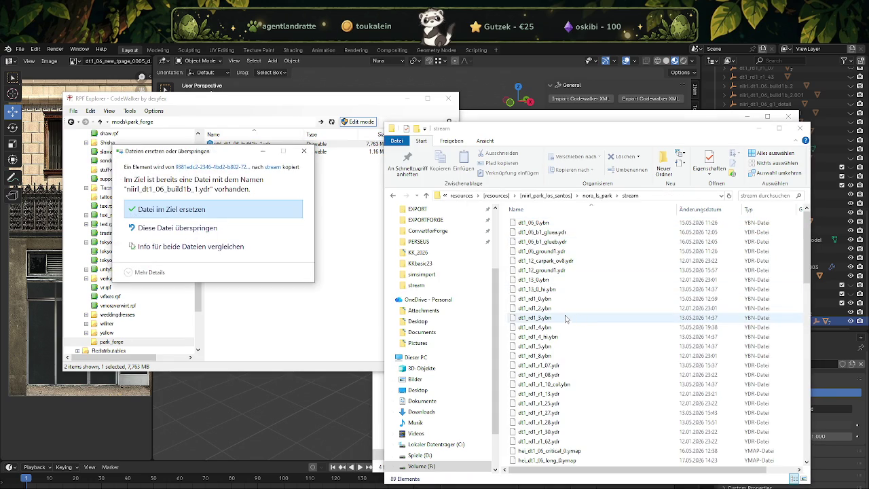
click(222, 210)
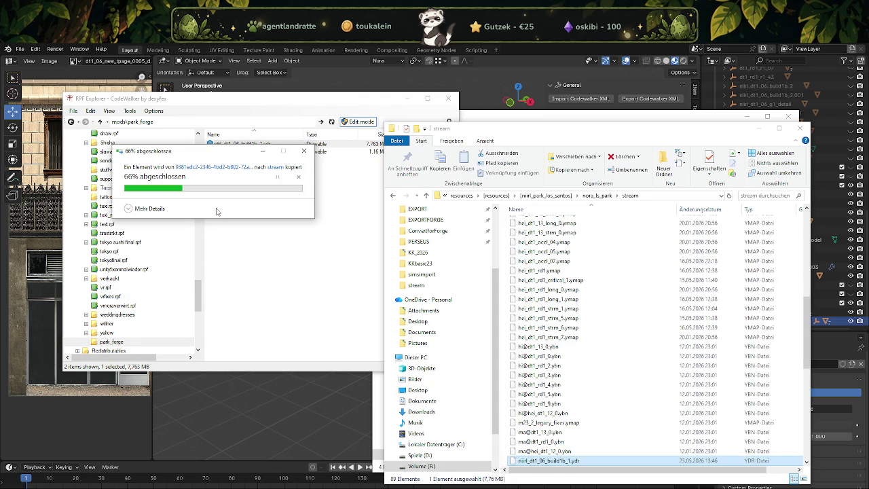
click(235, 152)
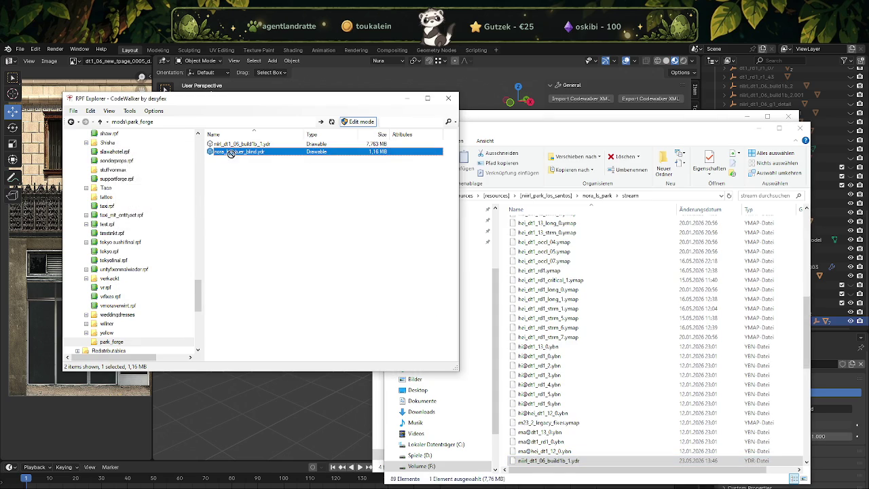
Step: Copy nora_hw_tuer_blind.ydr into the stream folder and show CodeWalker's world view fullscreen
drag(606, 362, 603, 356)
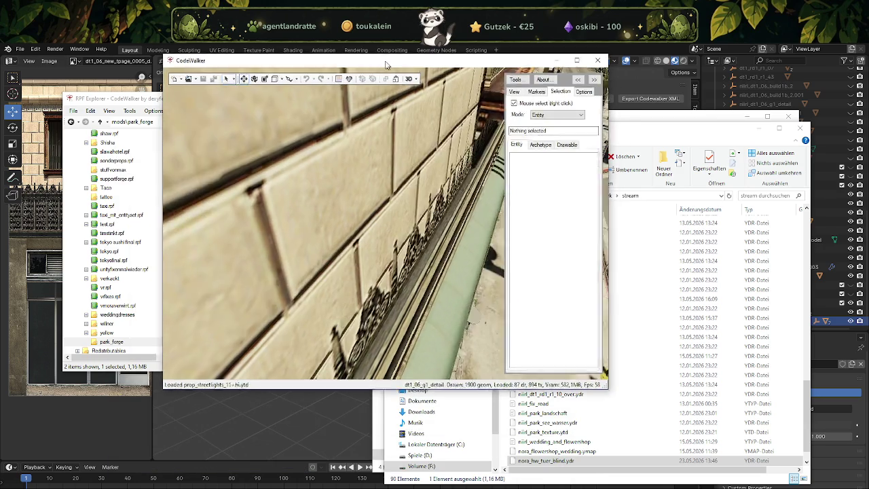
key(super+Up)
drag(479, 263, 544, 278)
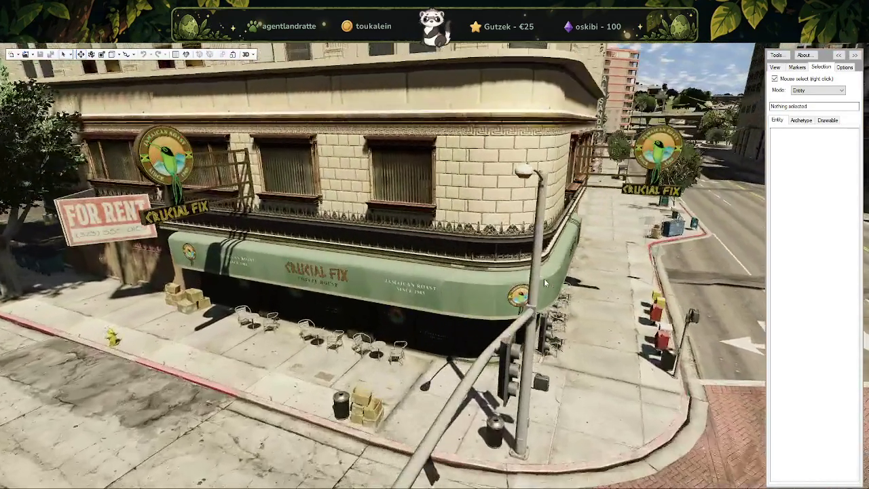
Step: Begin opening the stream folder as a CodeWalker project
click(29, 55)
click(46, 84)
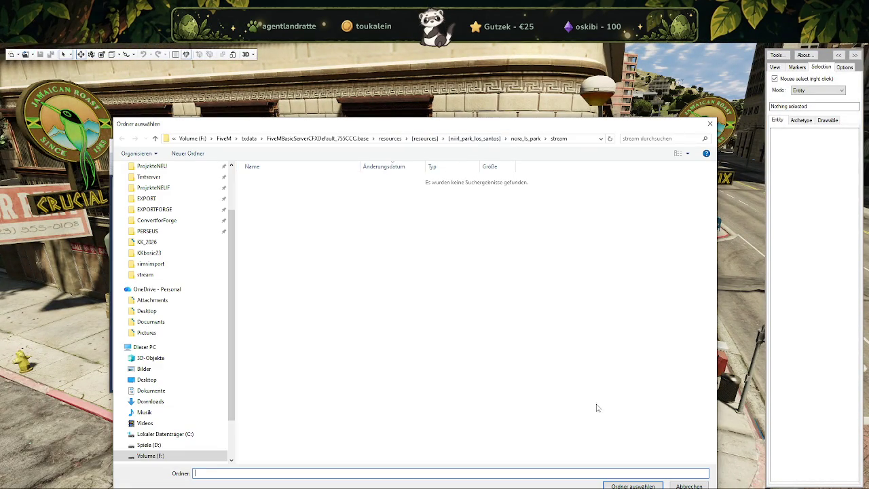
click(633, 485)
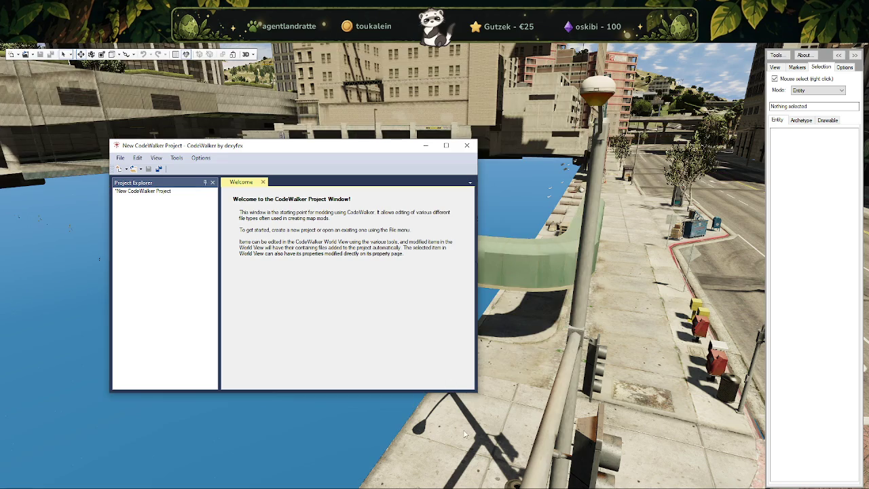
Step: Move the camera close to the Harmony facade and select the entity in front of the shop
drag(358, 153, 295, 159)
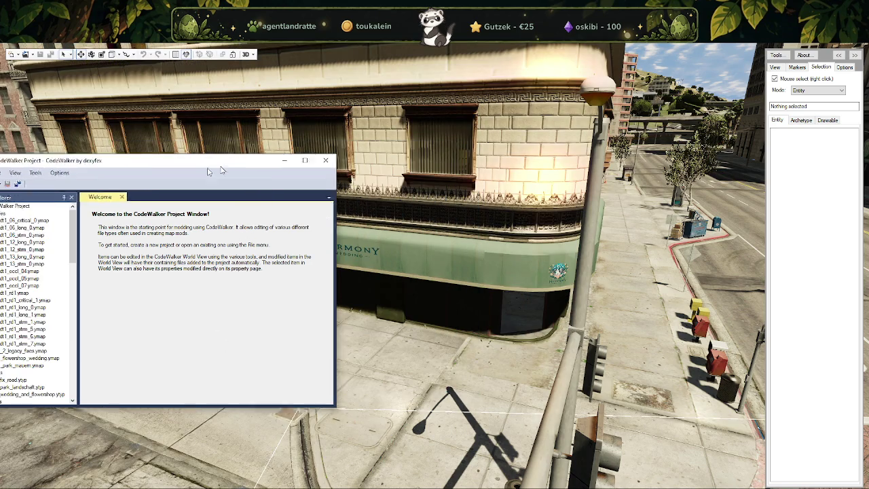
scroll(up, 3)
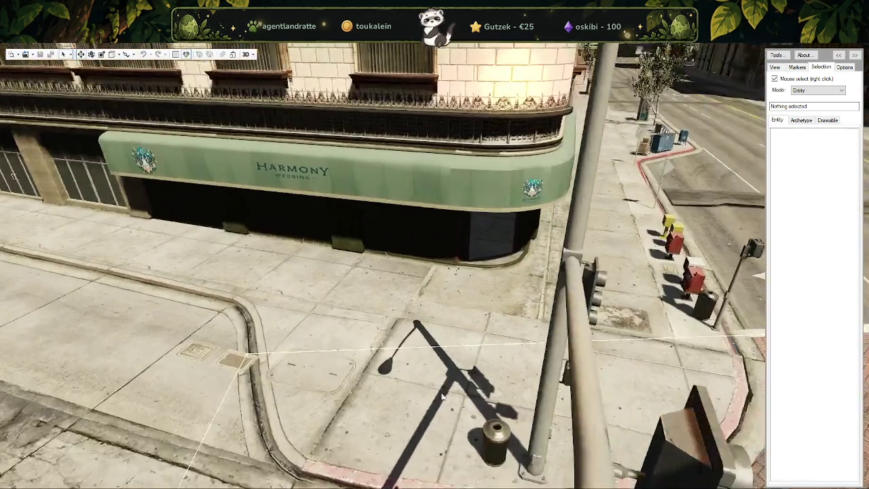
drag(460, 386, 313, 358)
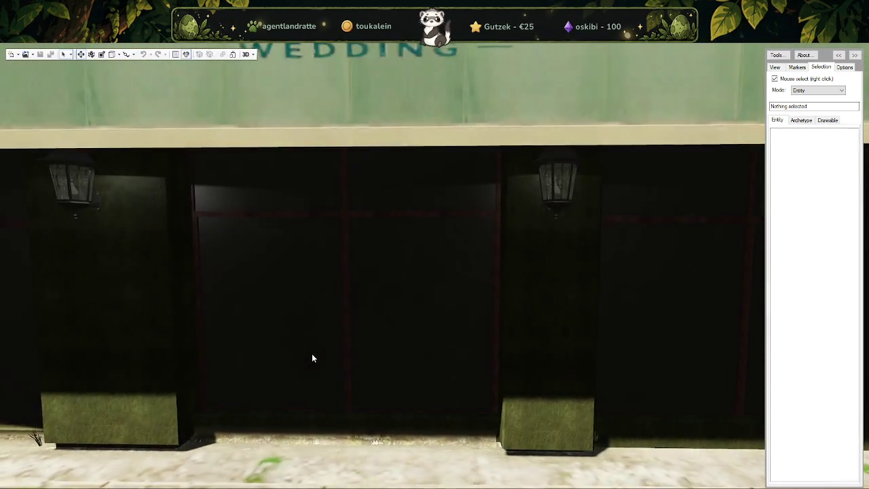
scroll(down, 3)
right_click(268, 363)
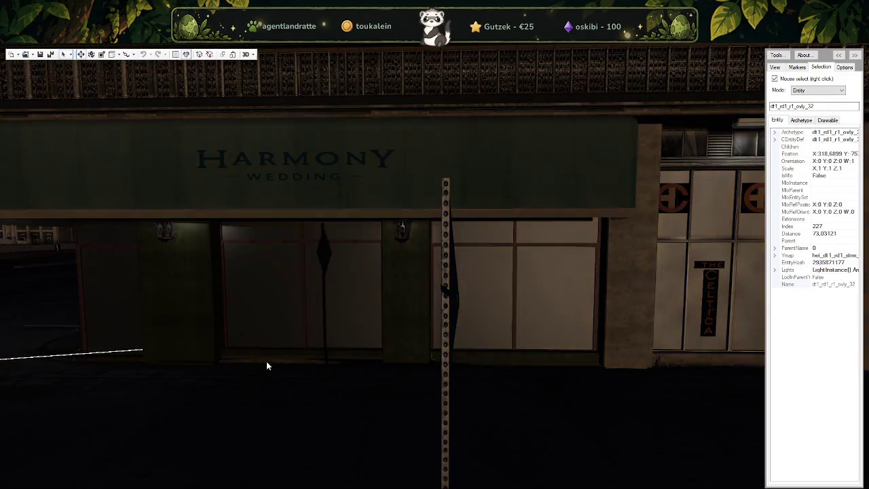
Step: Fly around to the awning's curved corner, then clear the selection and restore the project window
drag(332, 355, 505, 371)
key(d)
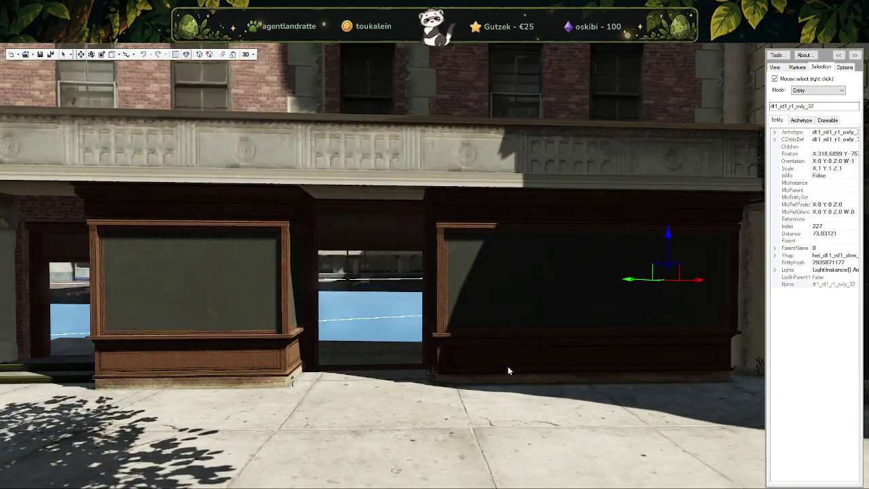
drag(554, 372, 448, 385)
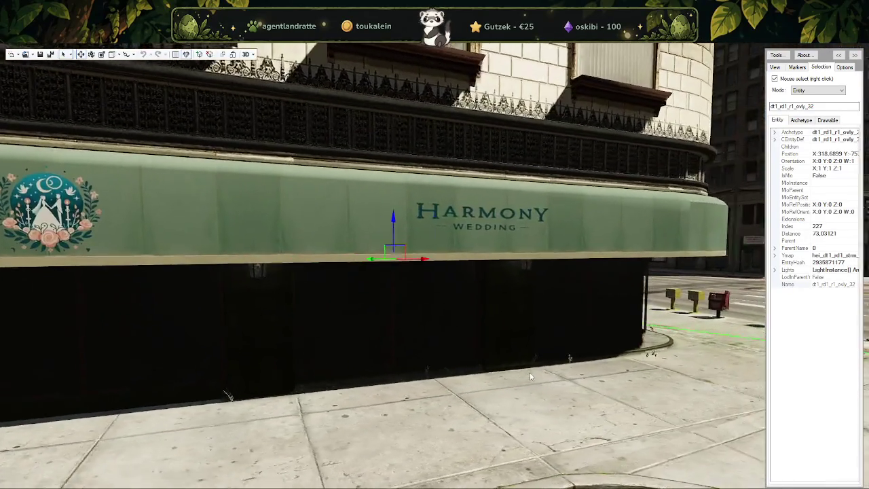
key(w)
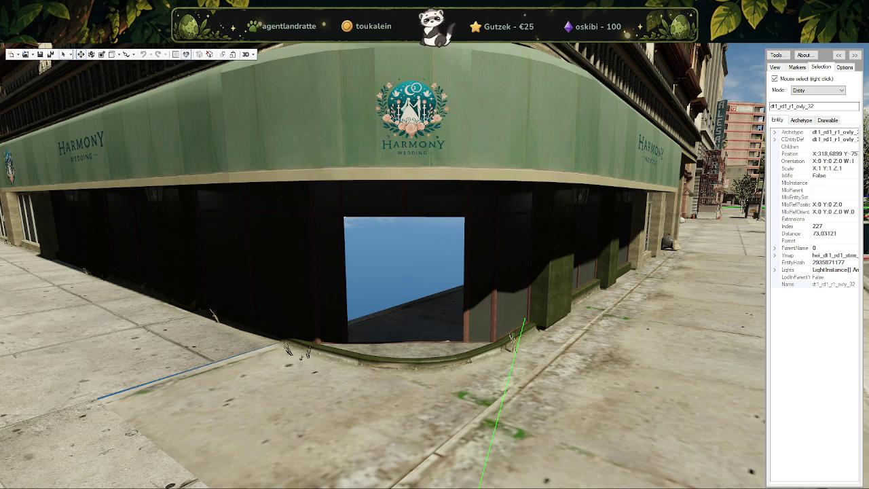
click(29, 55)
click(40, 66)
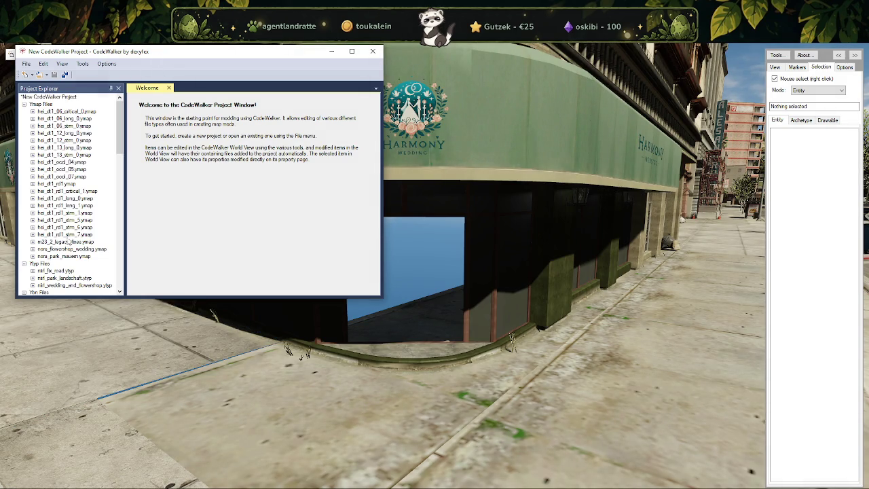
Step: Add a new entity to nora_flowershop_wedding.ymap
click(33, 249)
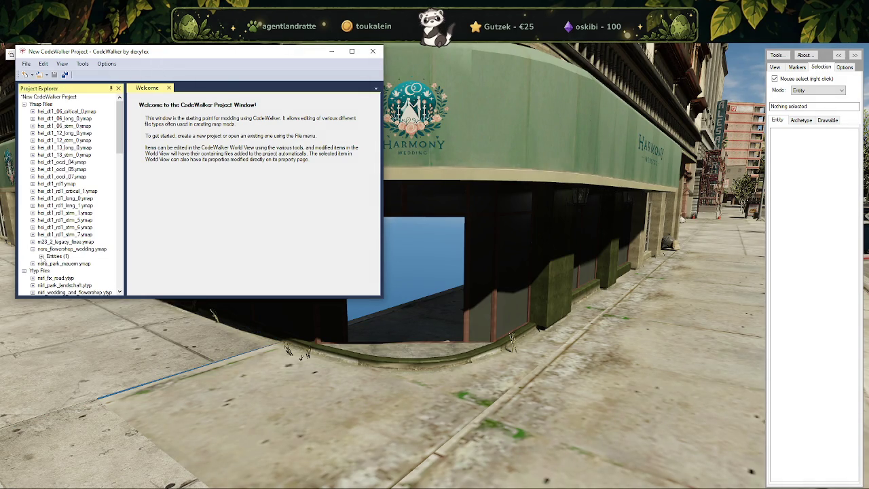
double_click(42, 257)
click(104, 63)
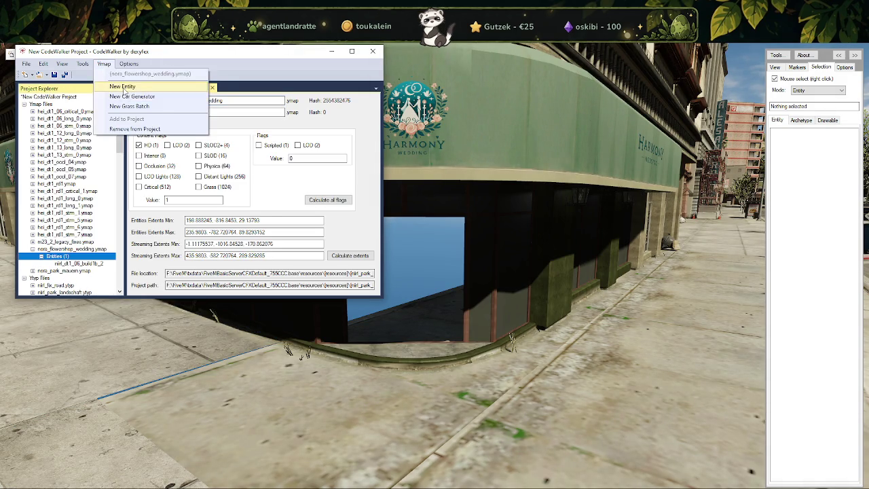
click(123, 87)
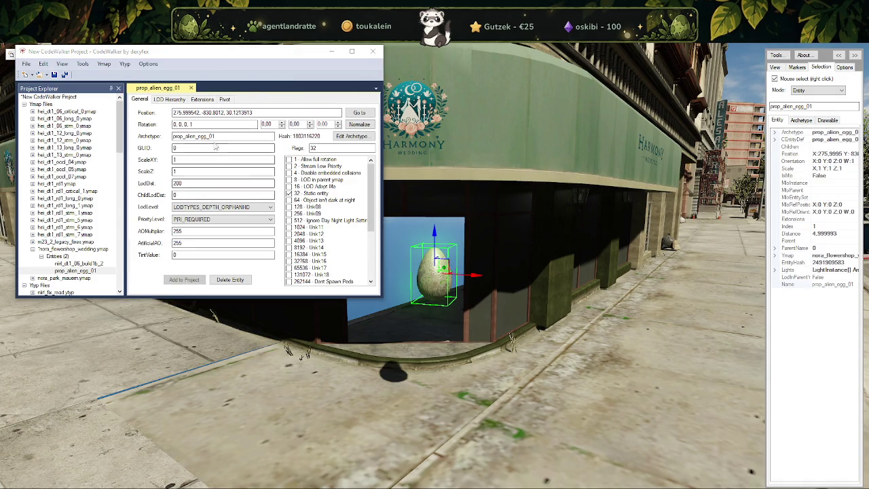
Step: Set the new entity's archetype to nora_hw_tuer_blind and select the door at the shop corner
double_click(204, 136)
text(nora)
text(_hw_door_b)
key(BackSpace)
key(BackSpace)
key(BackSpace)
key(BackSpace)
key(BackSpace)
key(BackSpace)
text(tuer_blind)
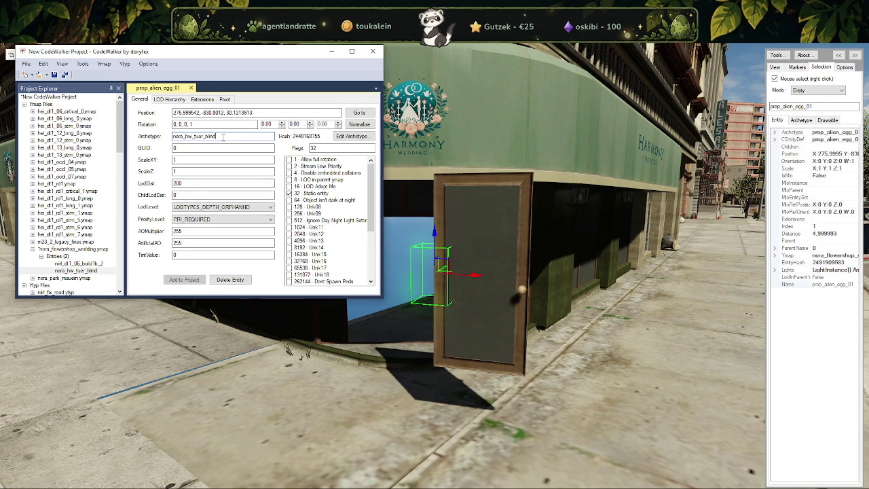
right_click(482, 307)
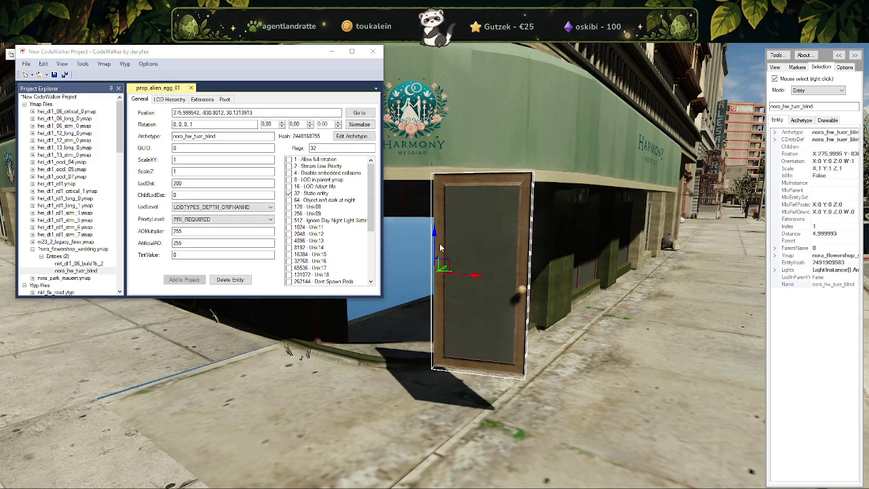
Step: Move the door down, back and left until it sits in the shop's doorway
drag(435, 247, 438, 319)
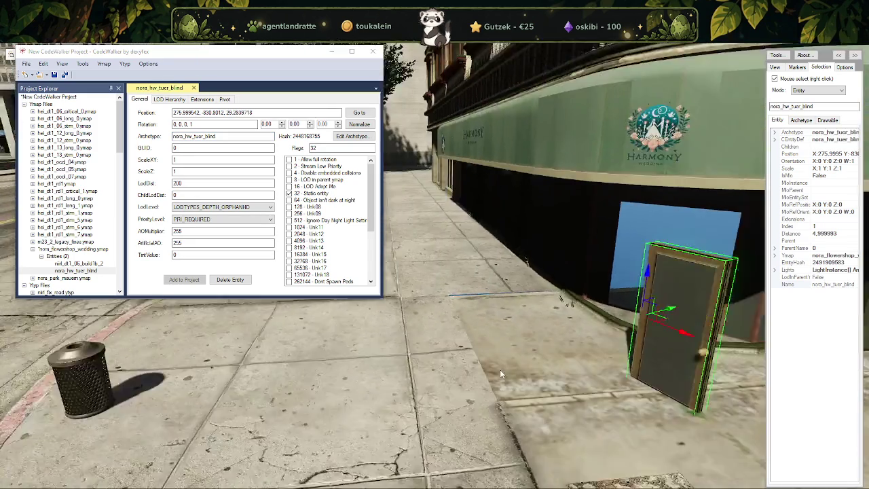
drag(588, 335, 567, 278)
key(e)
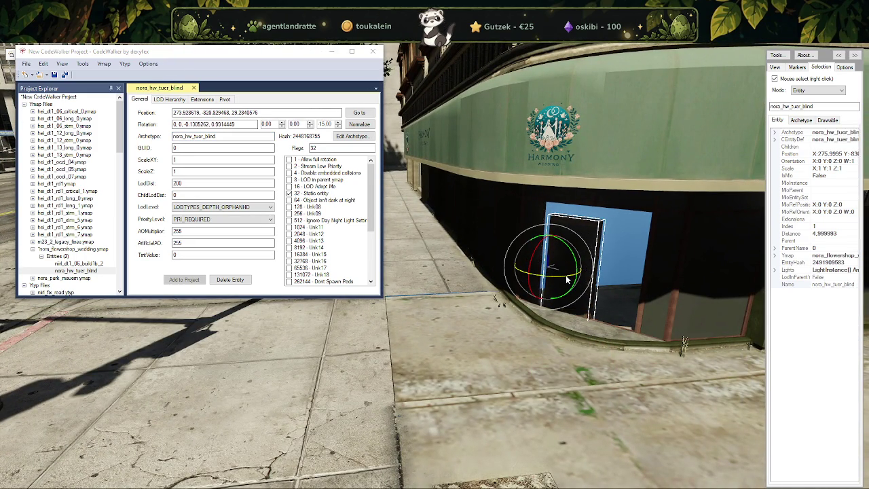
key(w)
drag(552, 250, 552, 236)
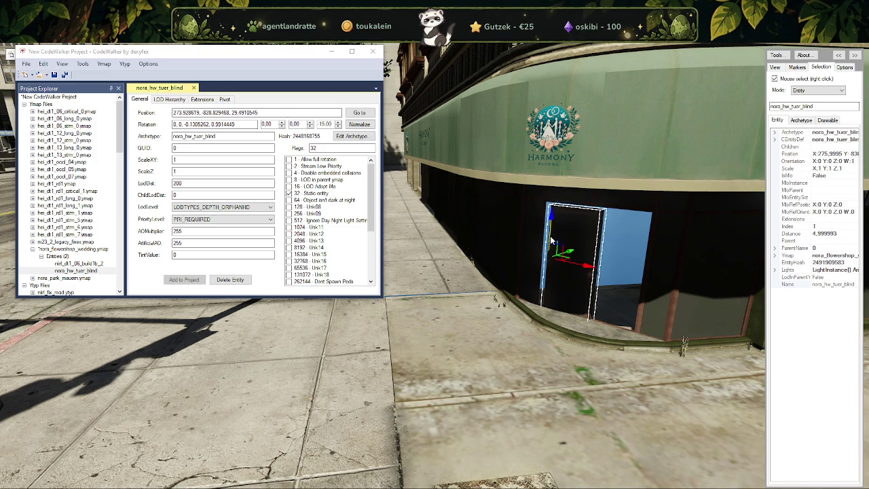
scroll(up, 3)
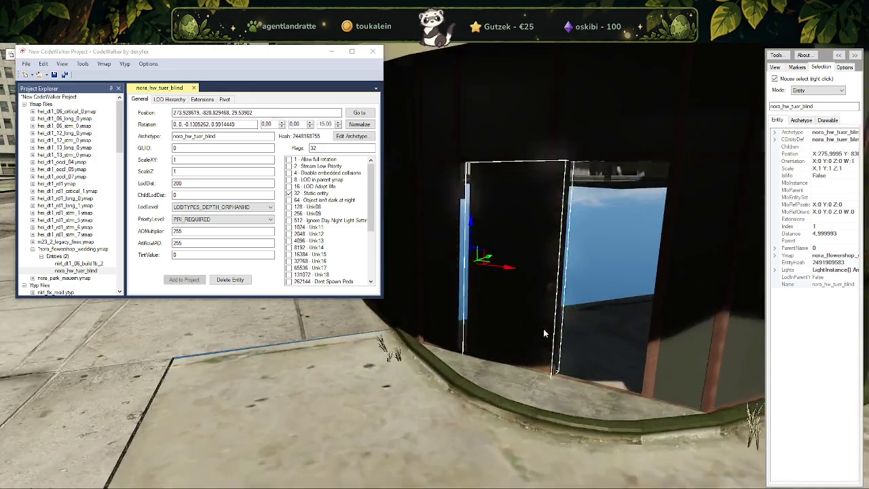
drag(563, 322, 532, 325)
drag(466, 326, 435, 406)
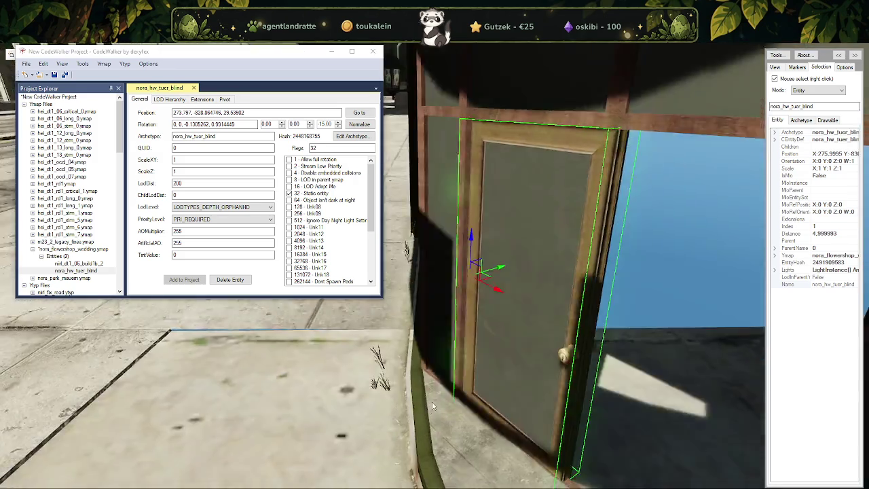
Step: Set the Snap grid size to 0.01 and turn the door slightly to match the wall
key(e)
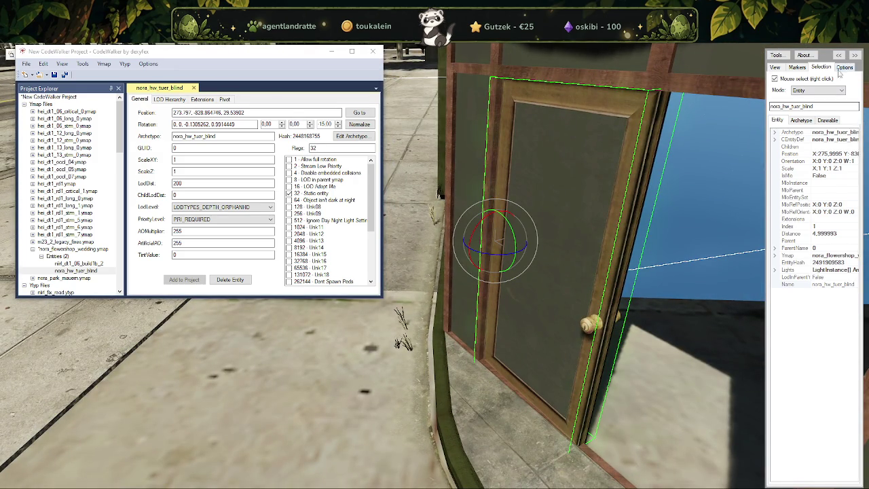
click(845, 67)
click(822, 79)
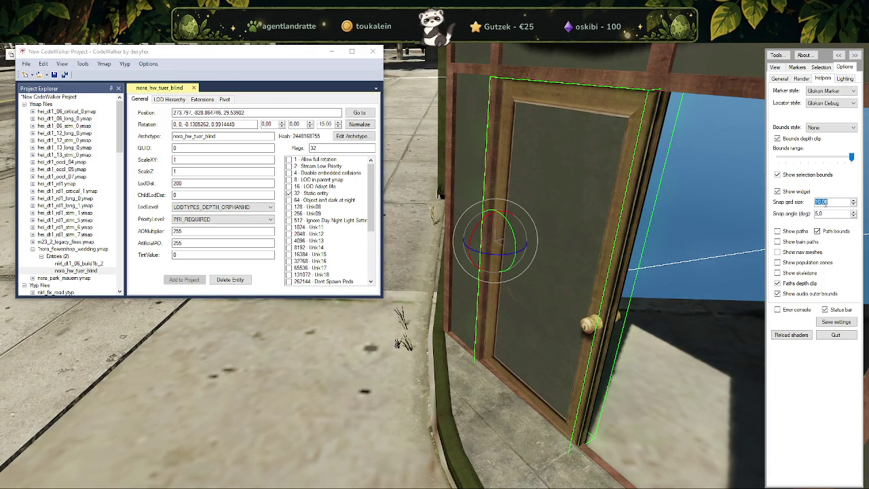
text(0)
drag(498, 259, 496, 211)
key(w)
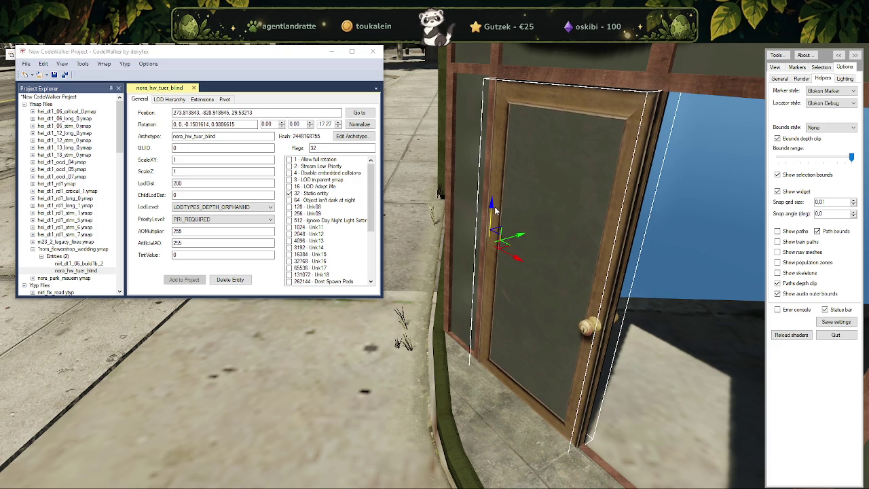
drag(503, 231, 616, 241)
Step: Duplicate the door, rotate the copy to 162.35, and place it beside the first door
key(ctrl+v)
key(e)
key(w)
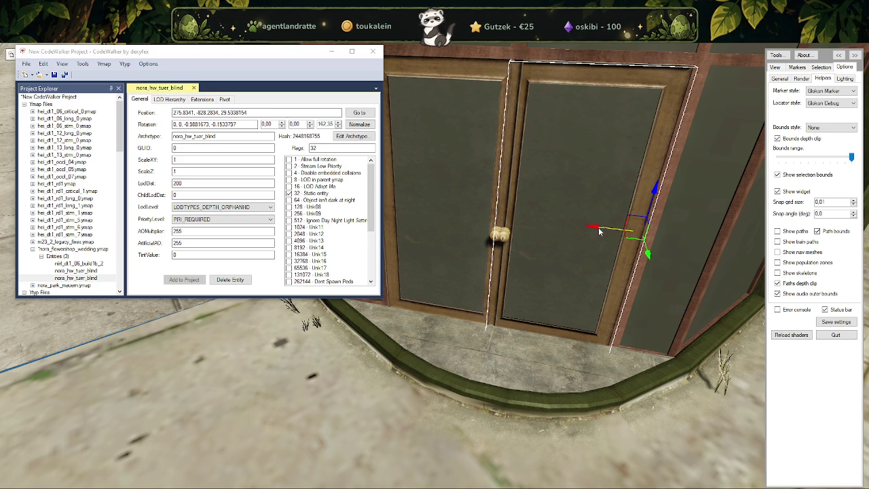
Step: Nudge the first door right, then slightly back left within the doorway
drag(599, 232, 606, 227)
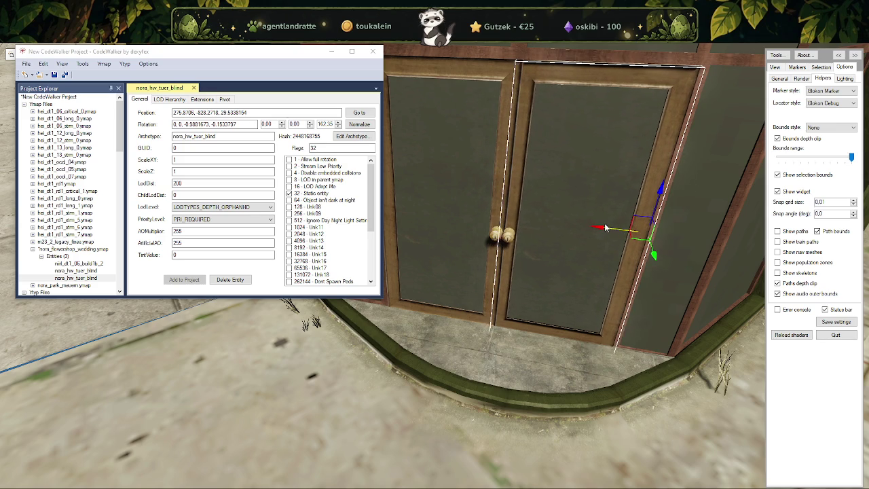
scroll(up, 3)
drag(566, 281, 514, 285)
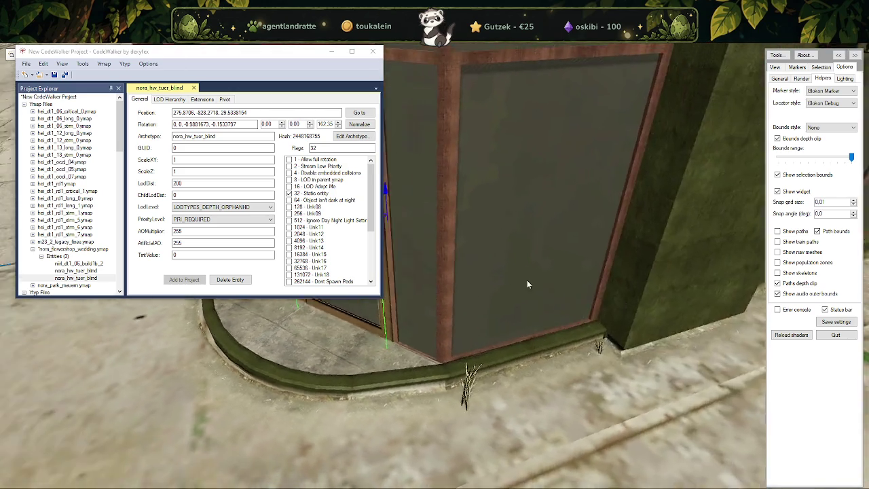
drag(502, 247, 459, 261)
Step: Select the second door and nudge it snugly into place beside the first
right_click(461, 265)
scroll(up, 3)
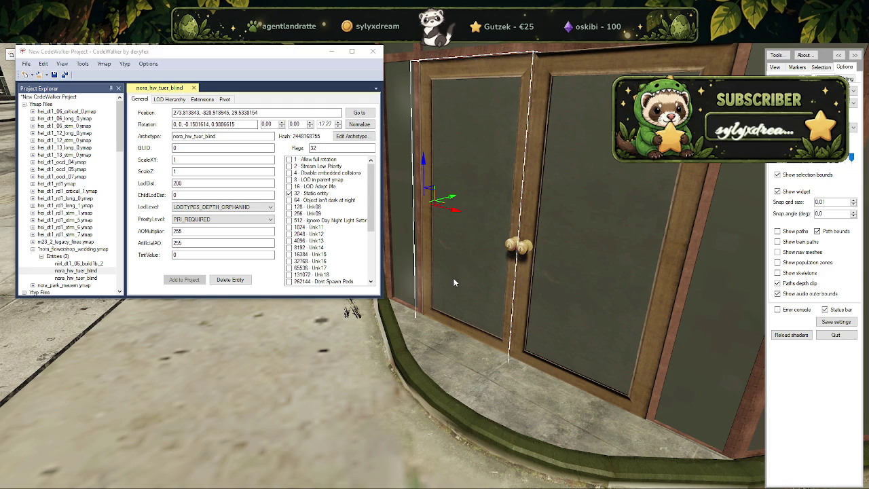
scroll(up, 3)
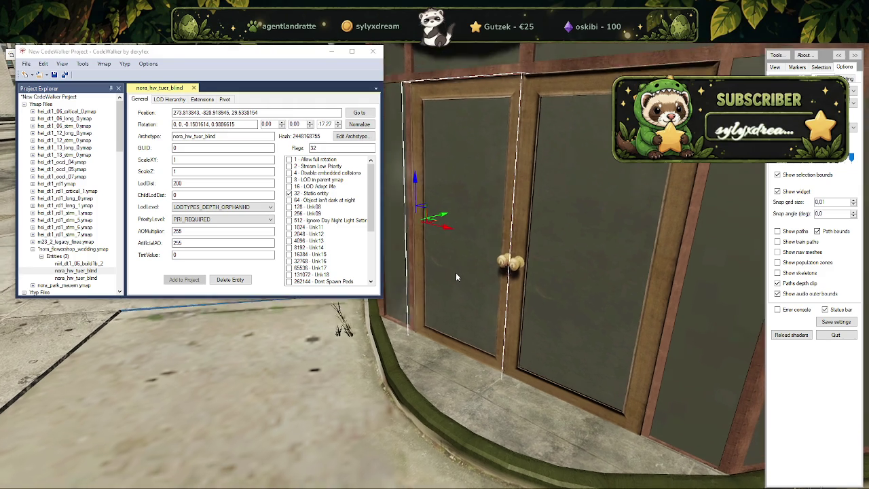
scroll(up, 3)
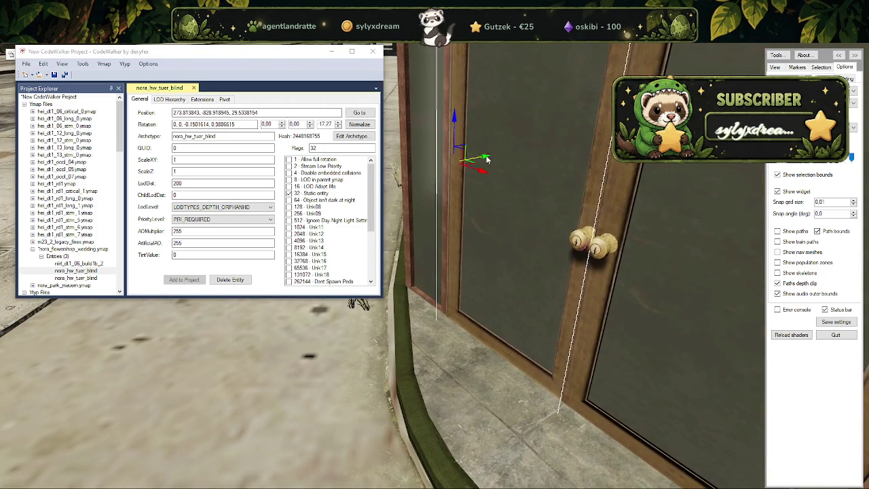
drag(481, 157, 457, 362)
scroll(down, 3)
scroll(down, 3)
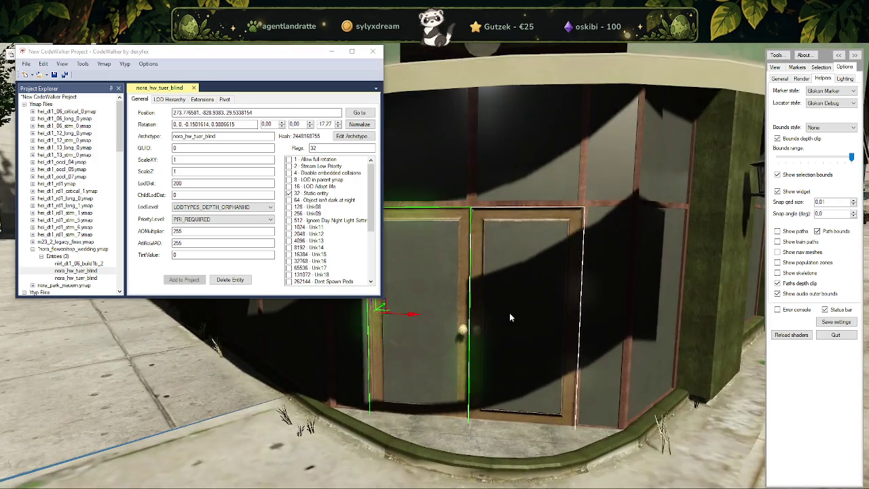
click(480, 351)
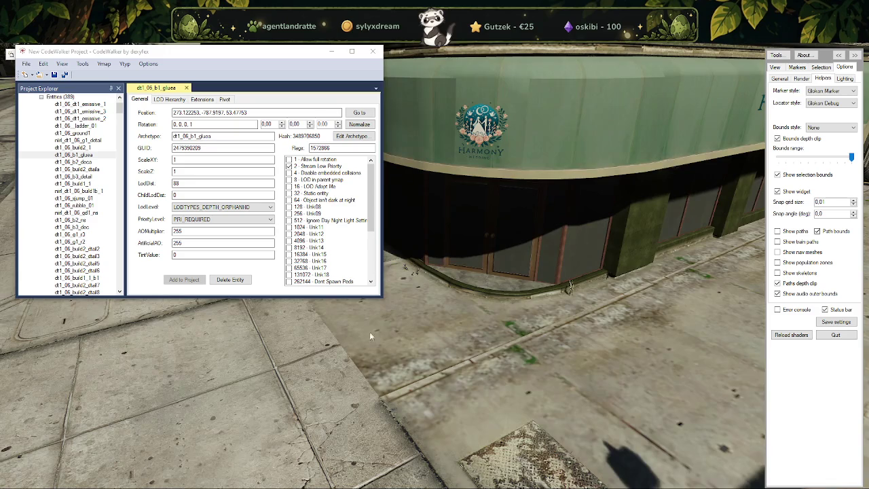
Step: Save nora_flowershop_wedding.ymap from the Project Explorer, then return to Blender
scroll(up, 3)
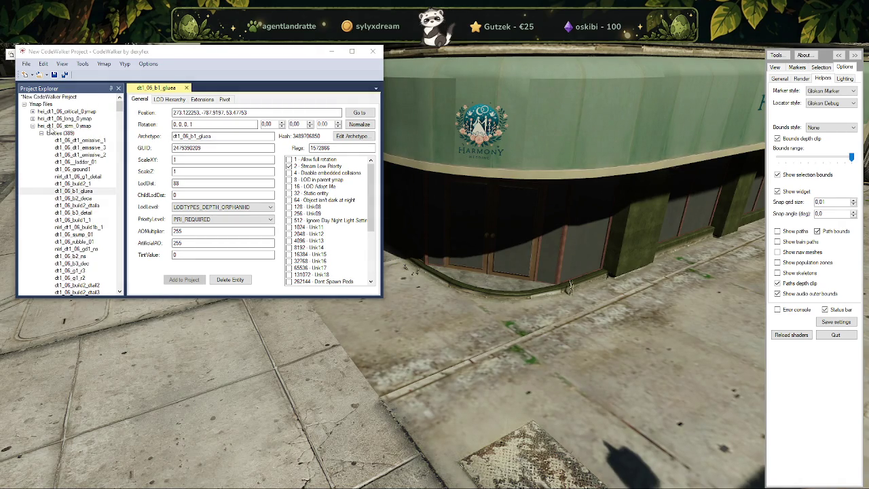
click(32, 126)
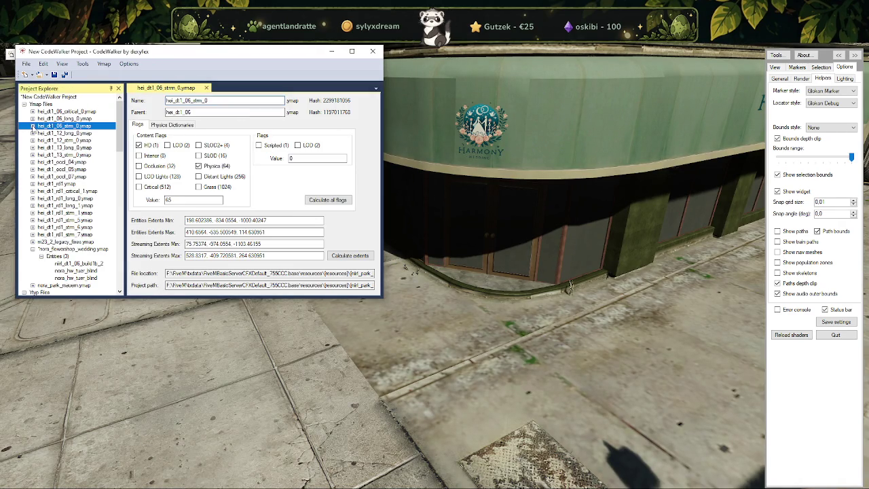
click(68, 249)
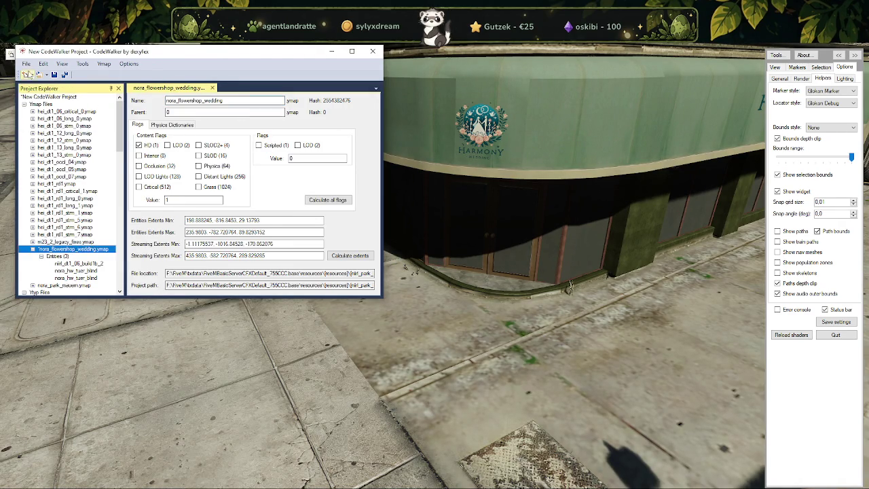
click(25, 64)
click(79, 149)
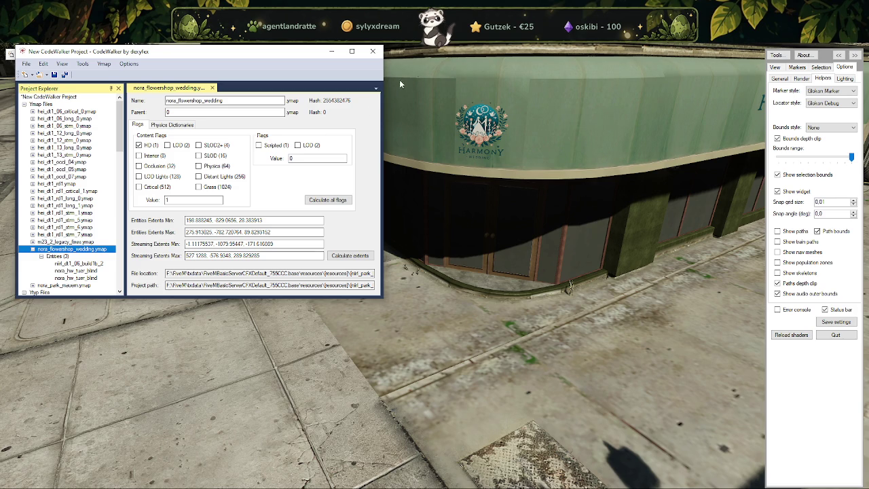
key(alt+Tab)
Step: Hide the building collection and frame nilri_dt1_06_build1b_1.003, zooming in on its corner
scroll(up, 3)
scroll(up, 3)
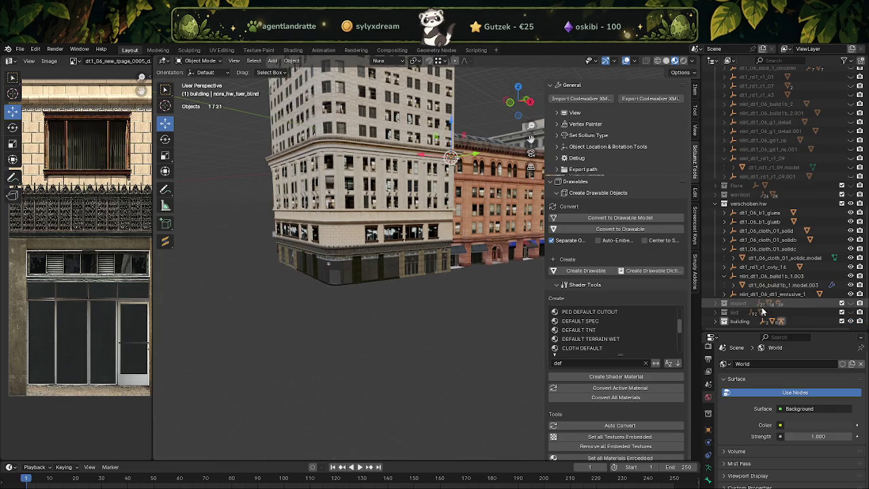
click(851, 321)
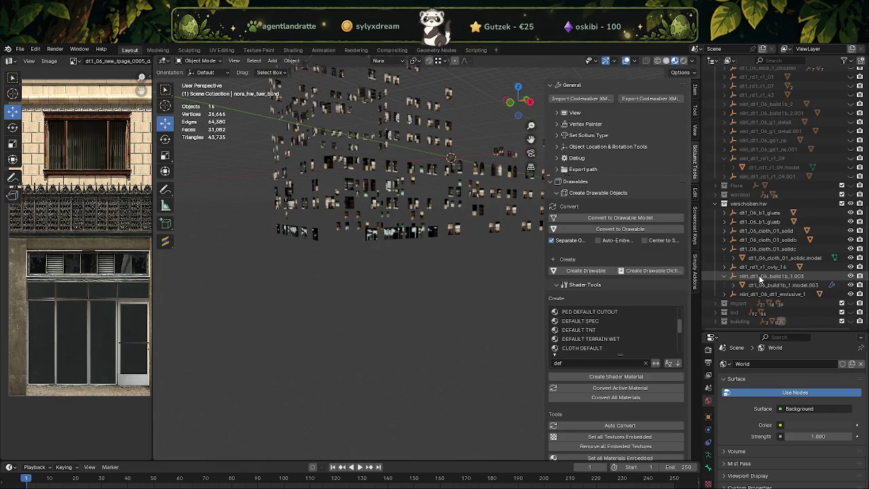
click(761, 277)
key(KP_Decimal)
scroll(down, 3)
scroll(down, 3)
scroll(down, 3)
scroll(down, 3)
scroll(down, 3)
scroll(down, 3)
drag(417, 298, 435, 286)
scroll(up, 3)
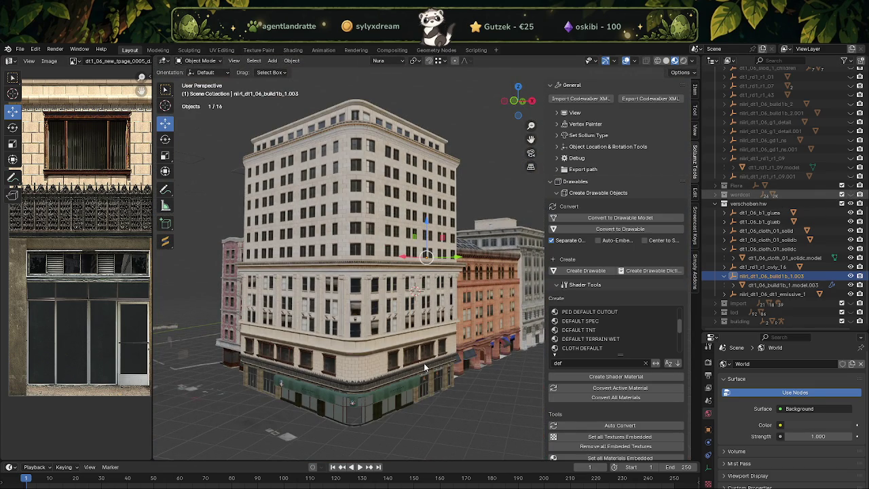
scroll(up, 3)
drag(421, 363, 388, 339)
scroll(up, 3)
Step: Hide wordcol and, in Edit Mode, select all storefront faces using the green glass material
click(325, 385)
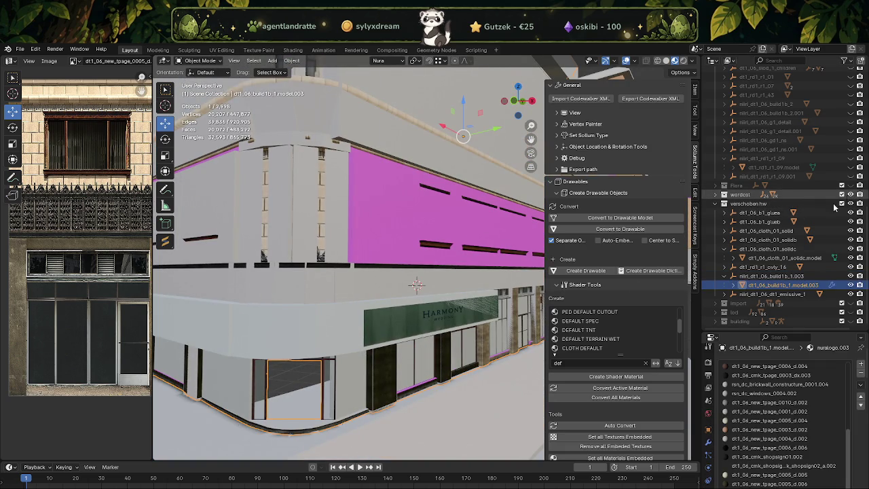
click(850, 196)
key(Tab)
click(331, 385)
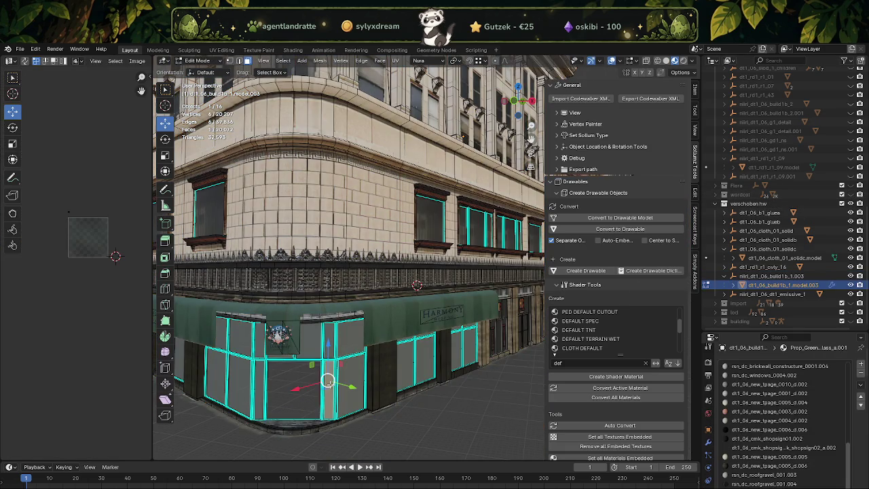
scroll(down, 3)
scroll(down, 3)
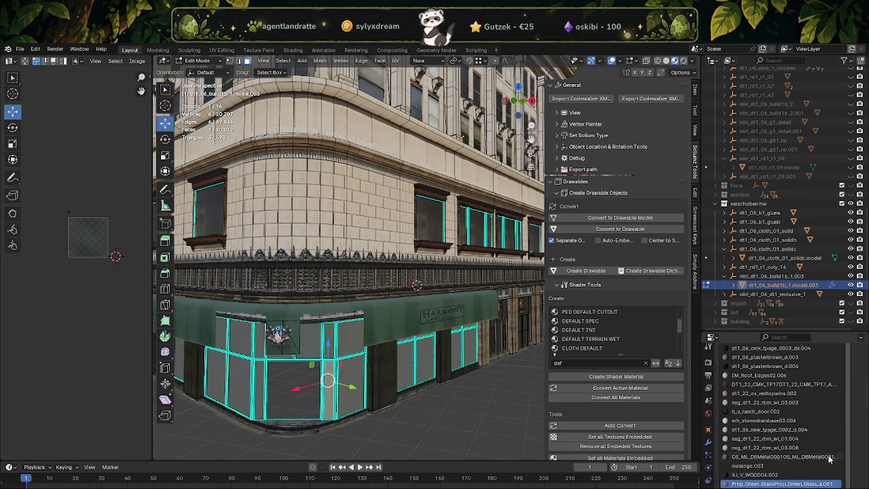
scroll(down, 3)
click(792, 425)
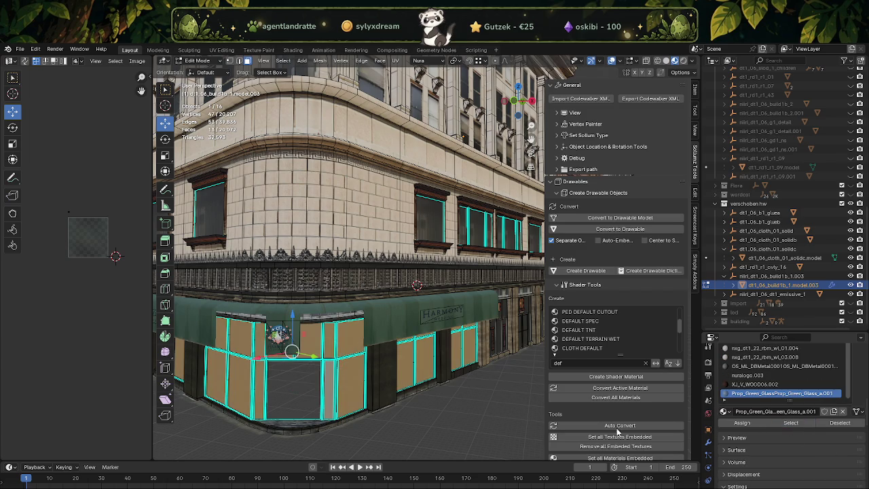
Step: Add all faces using the XJ_V_WOOD06.002 material to the selection
scroll(up, 3)
scroll(up, 3)
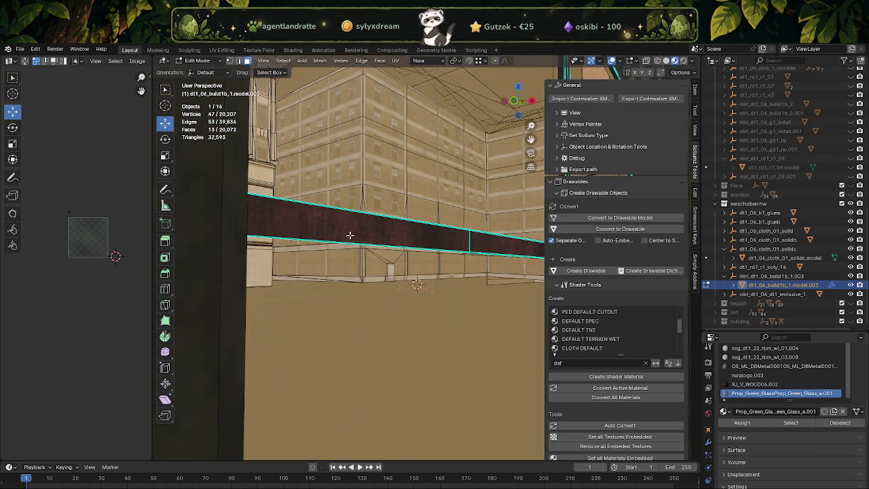
click(353, 229)
click(792, 422)
scroll(down, 3)
scroll(down, 3)
scroll(up, 3)
scroll(up, 3)
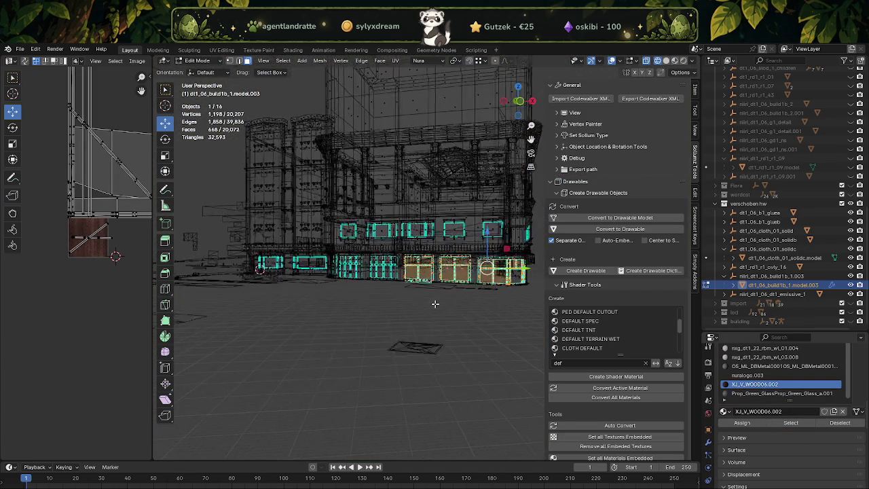
scroll(up, 3)
scroll(up, 3)
scroll(up, 3)
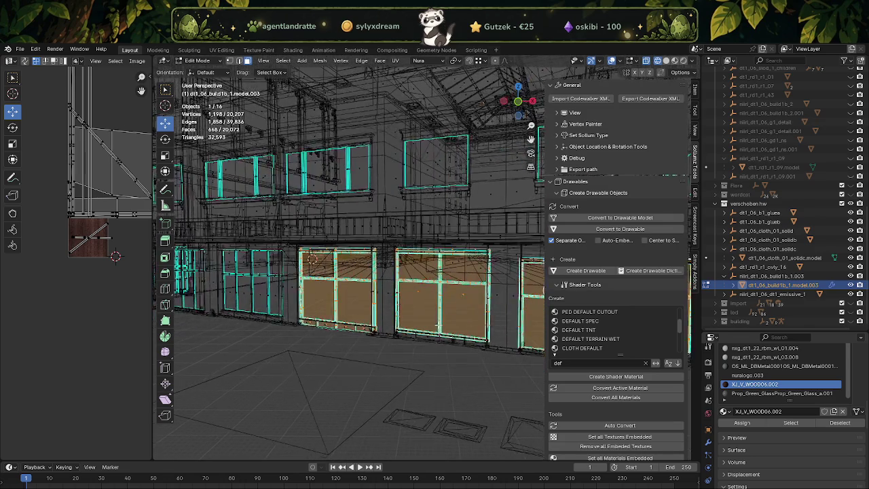
scroll(up, 3)
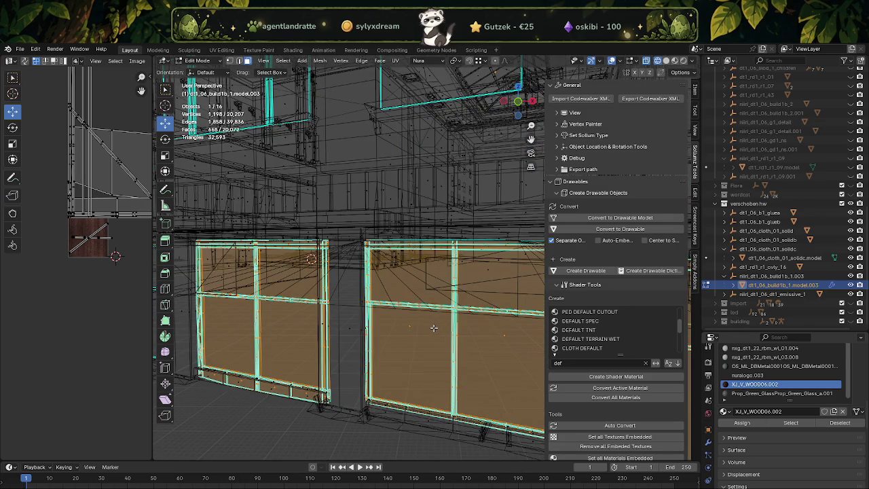
scroll(down, 3)
scroll(up, 3)
scroll(down, 3)
drag(435, 321, 427, 321)
Step: Duplicate the selected storefront faces in place and separate them into their own object
key(shift+d)
right_click(419, 335)
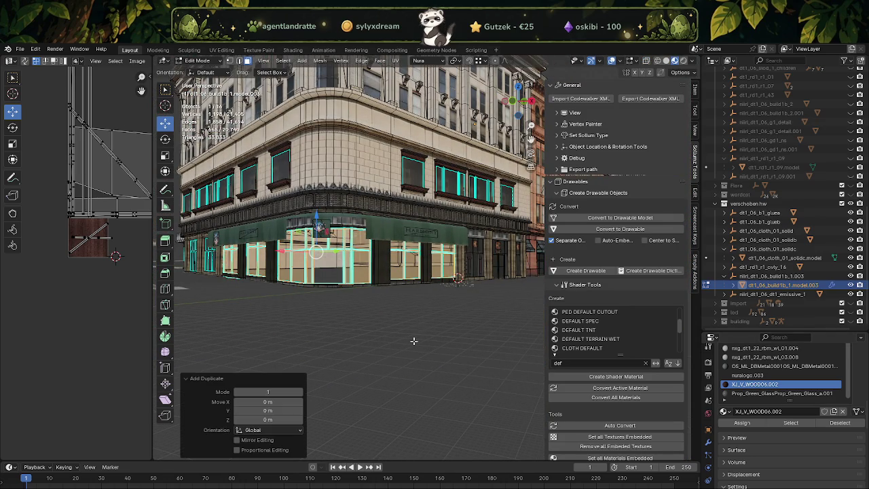
key(ctrl+f)
mouse_move(367, 473)
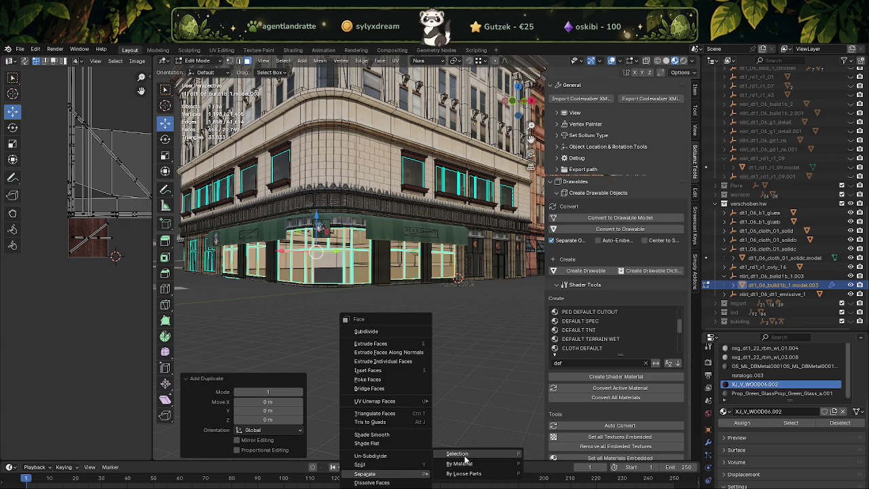
click(464, 453)
key(Tab)
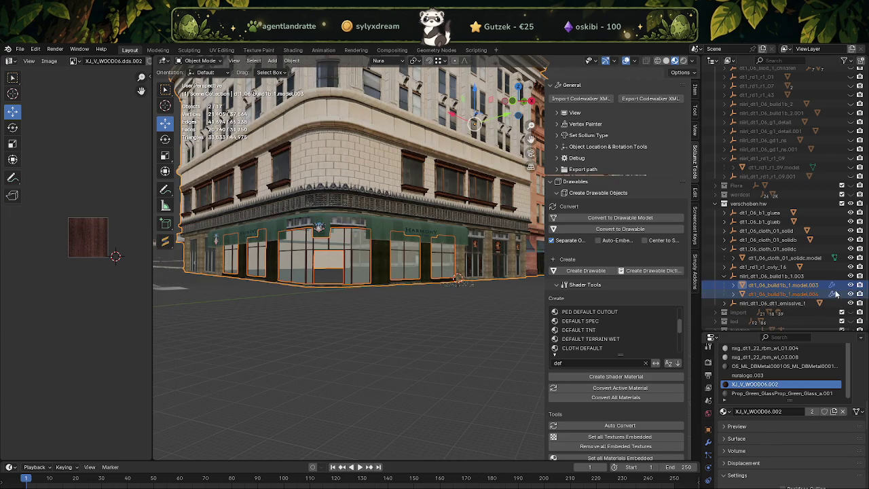
Step: Hide model.003, remove unused material slots from model.006, and show wordcol again
click(851, 286)
drag(407, 275, 356, 274)
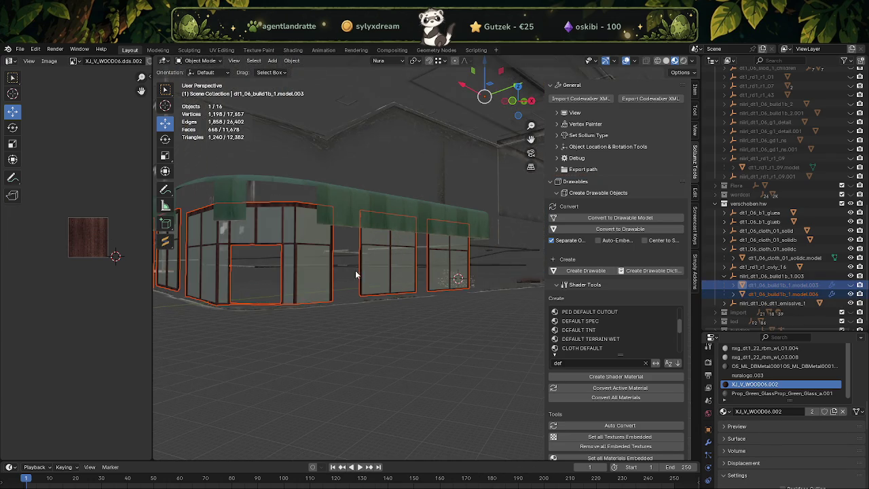
click(296, 266)
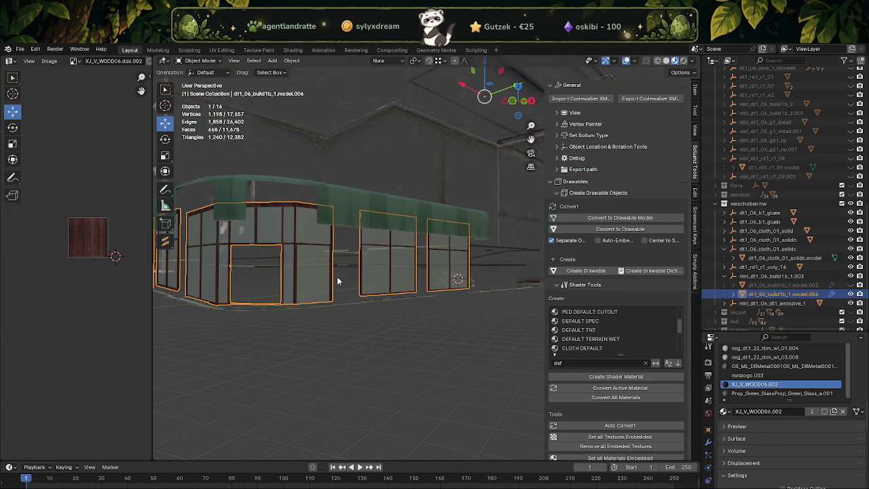
click(292, 60)
mouse_move(307, 343)
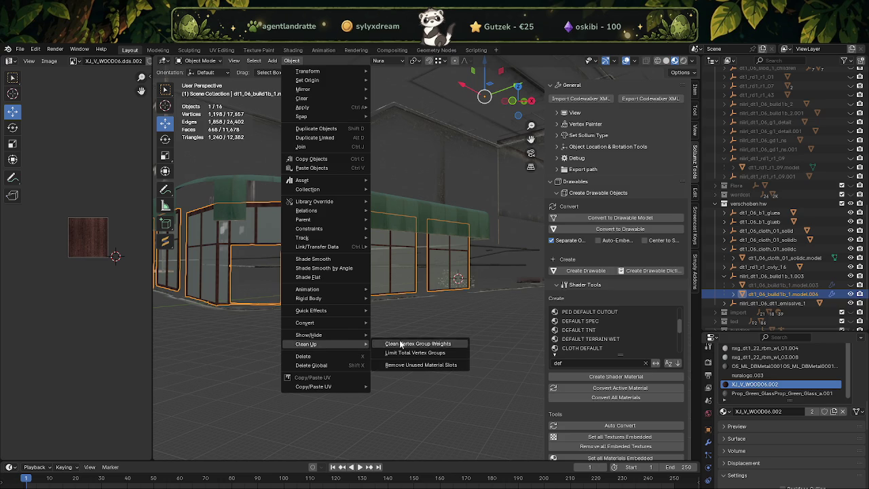
click(421, 366)
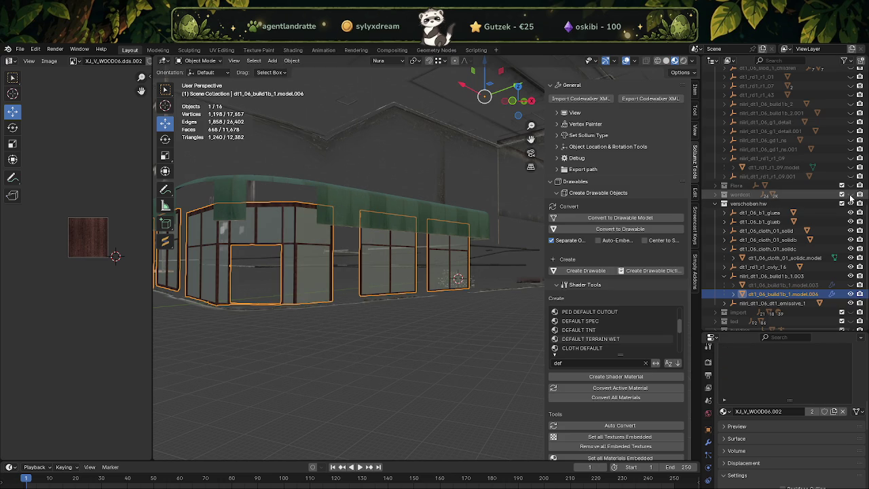
click(851, 196)
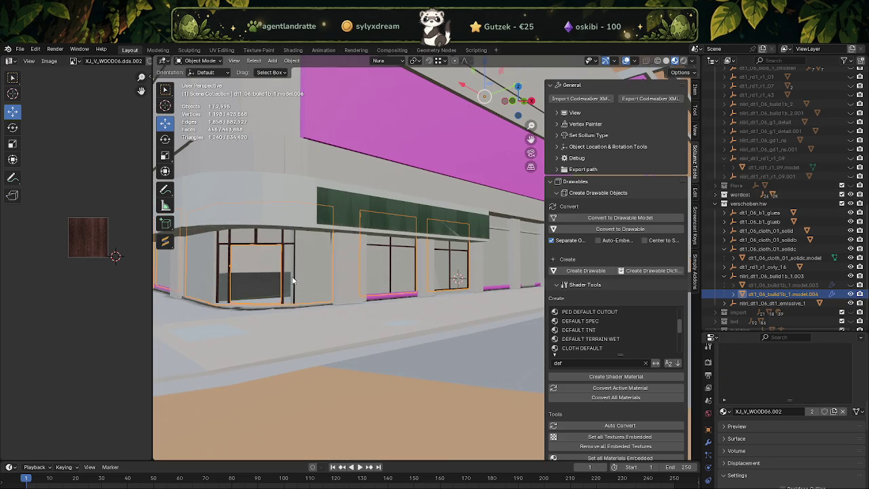
Step: Inspect the building corner and select the glass collision box Bound Poly Box.668
drag(337, 292, 344, 291)
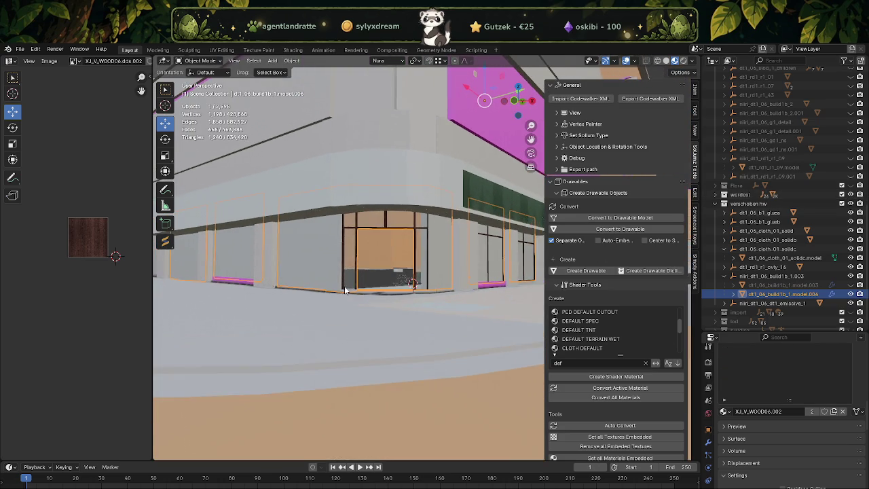
click(311, 280)
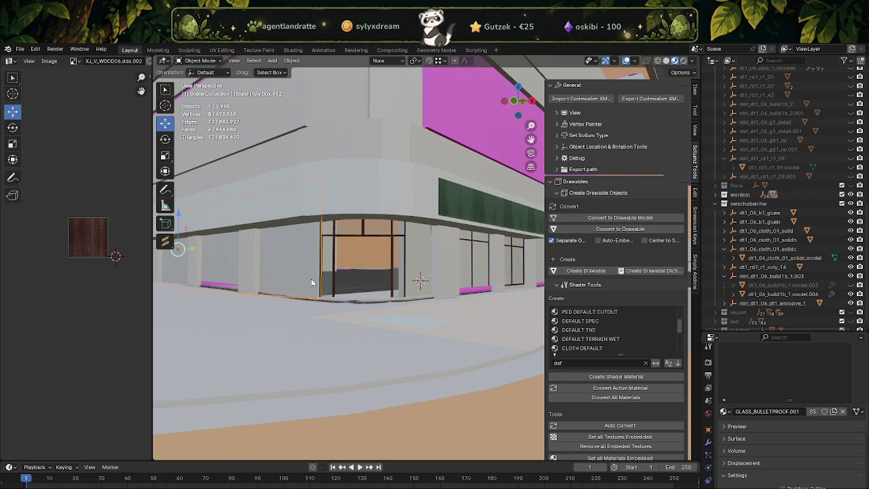
drag(268, 264, 340, 288)
scroll(up, 3)
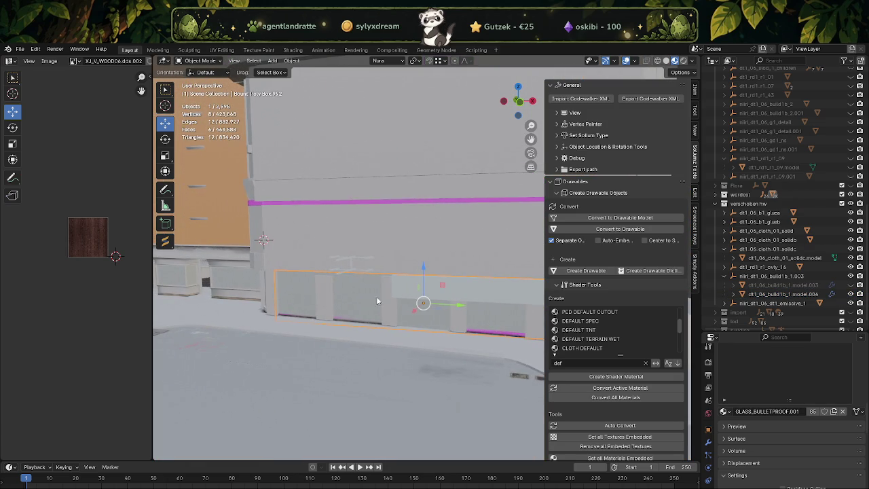
scroll(down, 3)
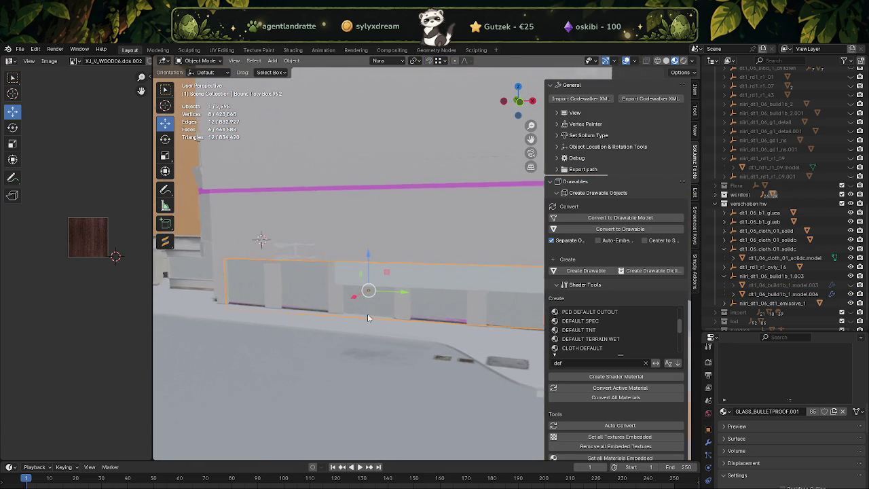
scroll(down, 3)
drag(391, 317, 360, 316)
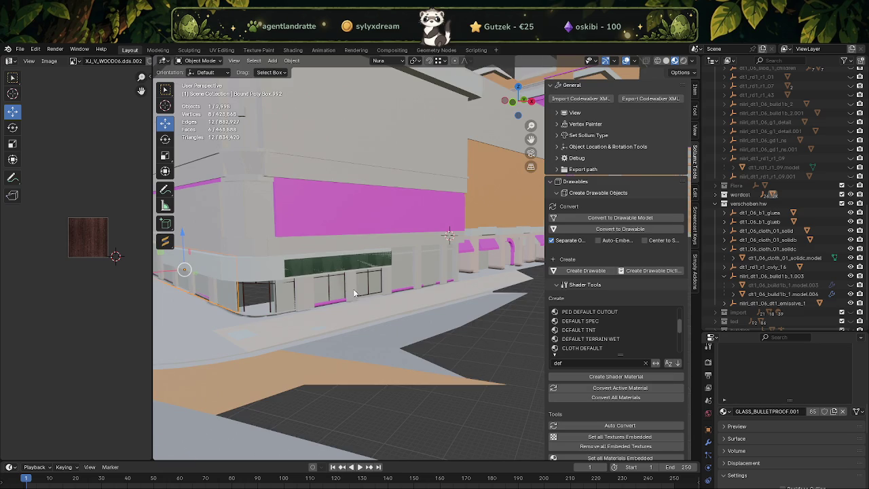
scroll(up, 3)
drag(290, 303, 300, 308)
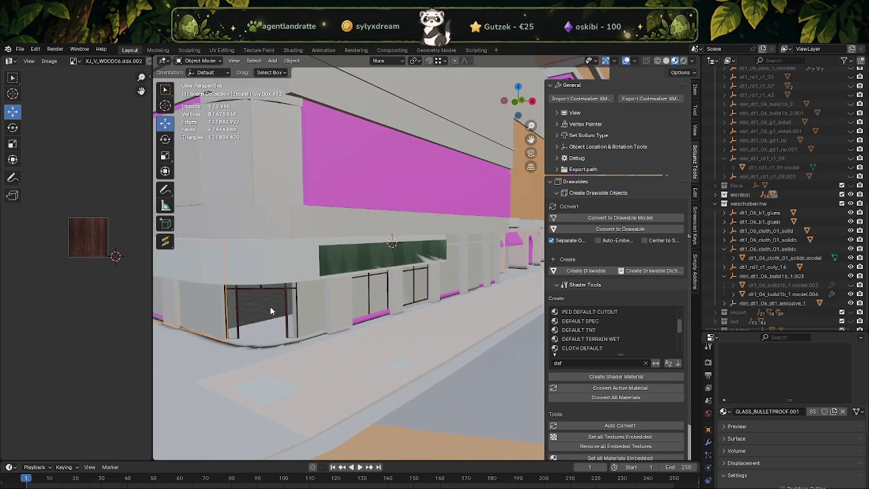
click(236, 311)
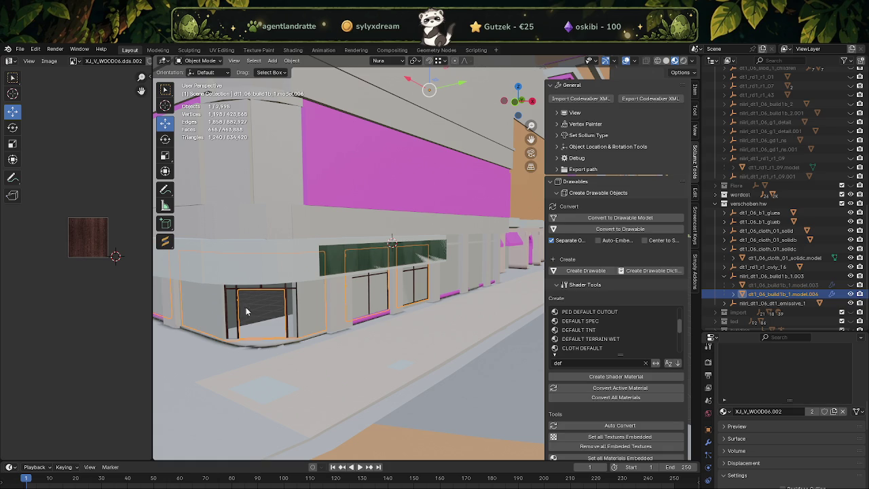
click(307, 313)
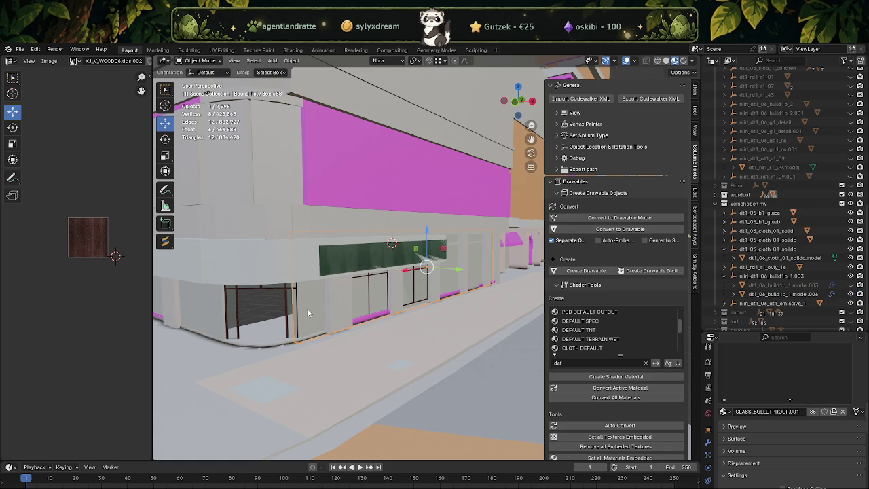
Step: Duplicate the glass box, move it about 8.2 m along X, rotate it -45°, then delete it
key(shift+d)
key(Escape)
drag(411, 272, 342, 288)
key(shift+space)
key(r)
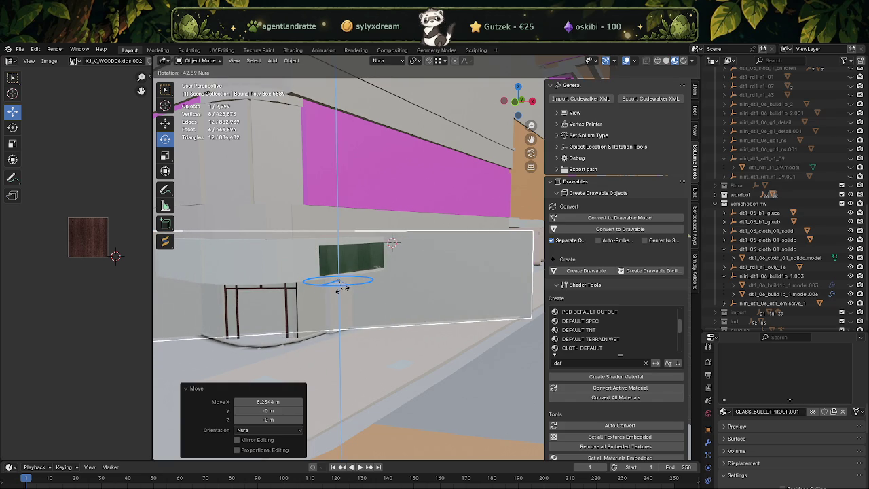
drag(342, 288, 336, 305)
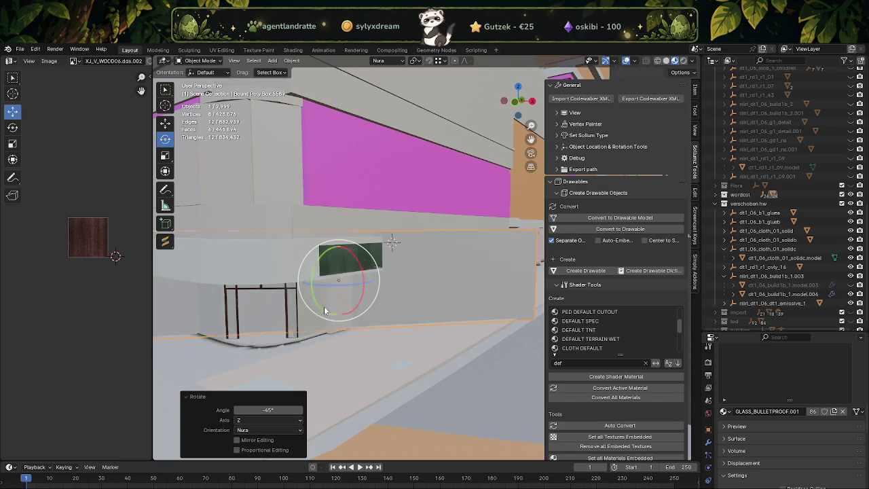
key(shift+space)
key(g)
drag(310, 306, 356, 251)
key(Delete)
drag(400, 297, 382, 284)
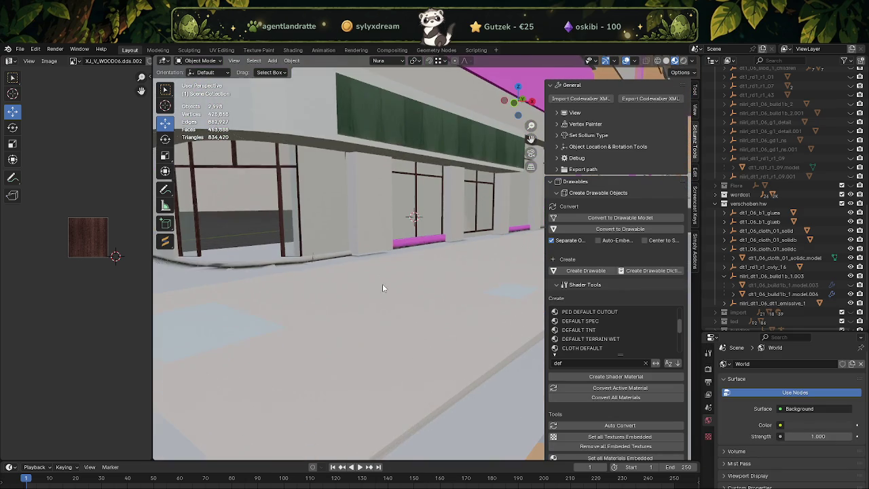
Step: Narrow the bulletproof glass collision box along X to about 0.52 and slide it right
drag(318, 227, 357, 241)
click(377, 233)
key(shift+space)
key(s)
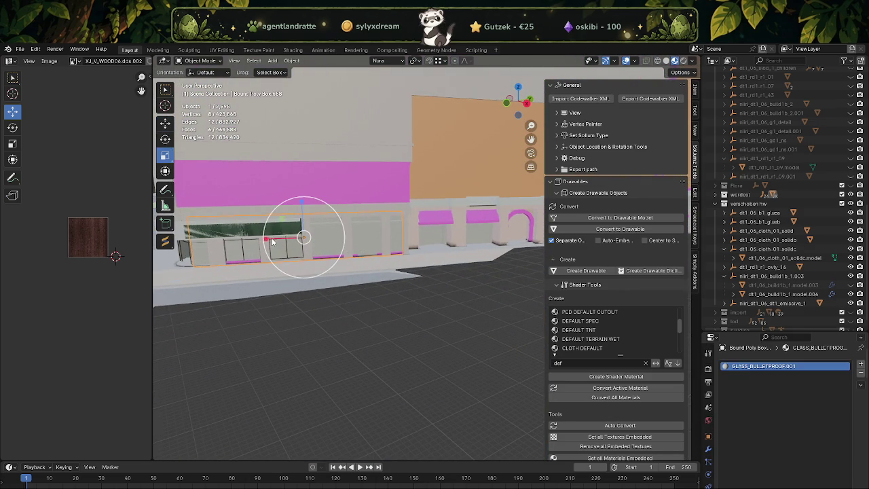
drag(269, 239, 282, 236)
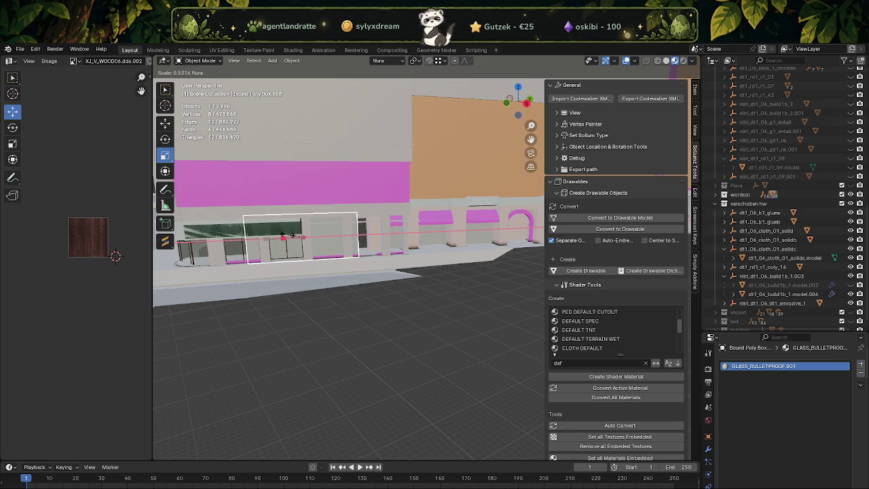
click(289, 238)
drag(275, 238, 325, 238)
Step: Shrink the collision box at the building front to about 0.55
scroll(up, 3)
drag(318, 275, 387, 263)
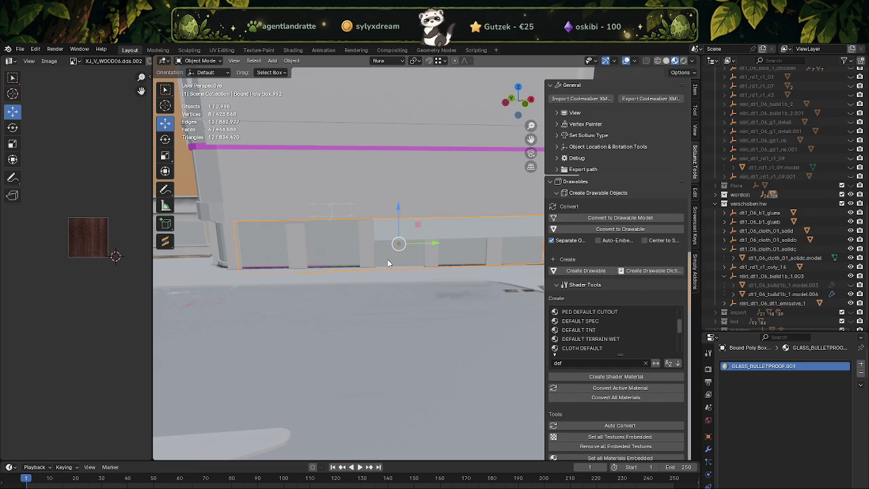
key(shift+space)
key(s)
drag(426, 244, 322, 250)
key(shift+space)
key(g)
Step: Scale the box along Y to 0.743 and shift it about 0.26 m toward the windows
key(shift+space)
key(s)
key(shift+space)
key(g)
drag(307, 265, 373, 245)
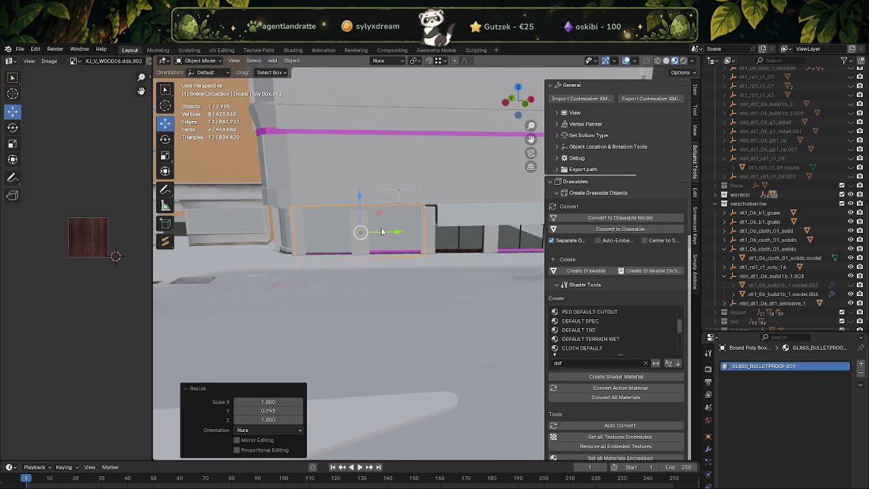
drag(381, 232, 384, 228)
click(384, 228)
Step: Select storefront object model.006 together with concrete box Bound Poly Box.685
drag(385, 228, 354, 244)
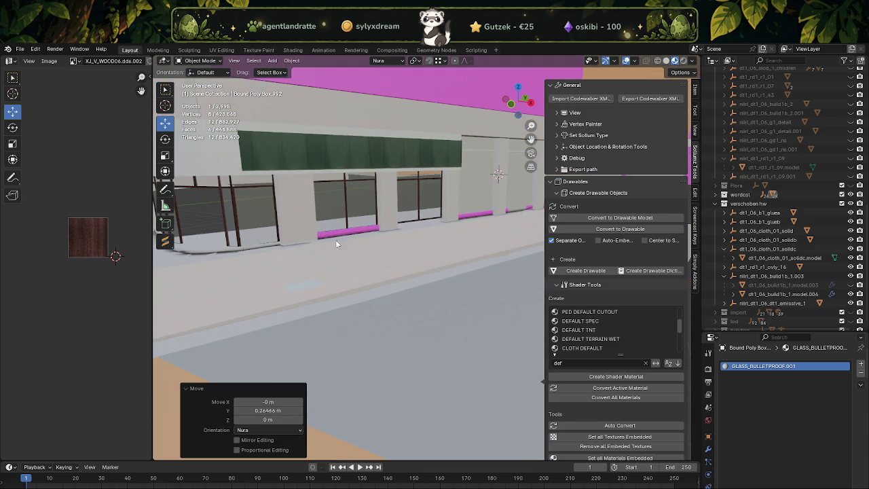
click(257, 232)
click(291, 224)
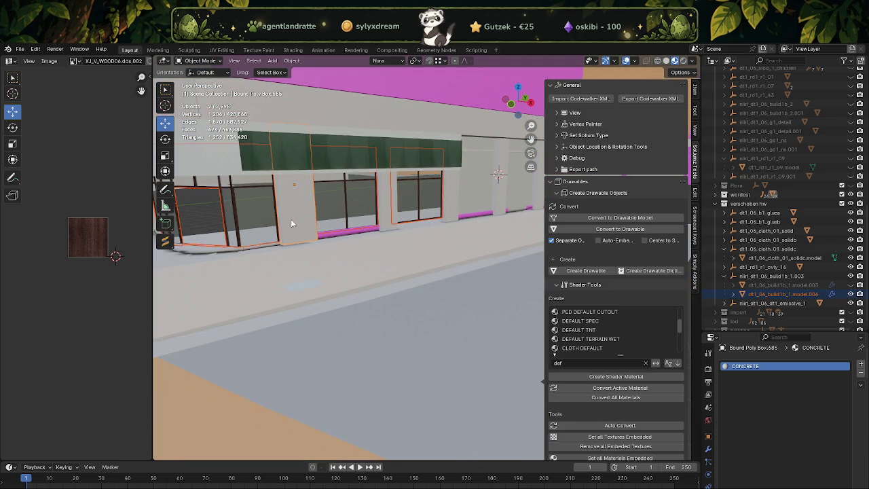
Step: Join the two selected objects into one mesh and enter Edit Mode
right_click(291, 220)
key(ctrl+j)
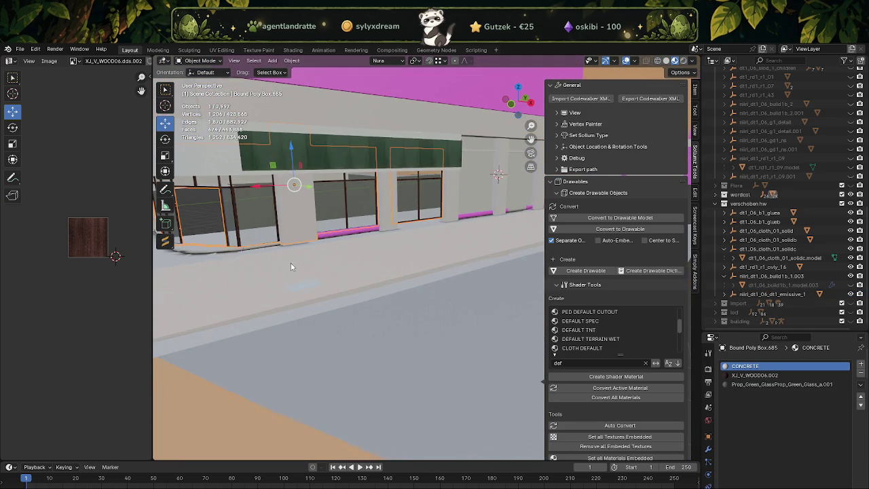
drag(318, 285, 381, 275)
key(Tab)
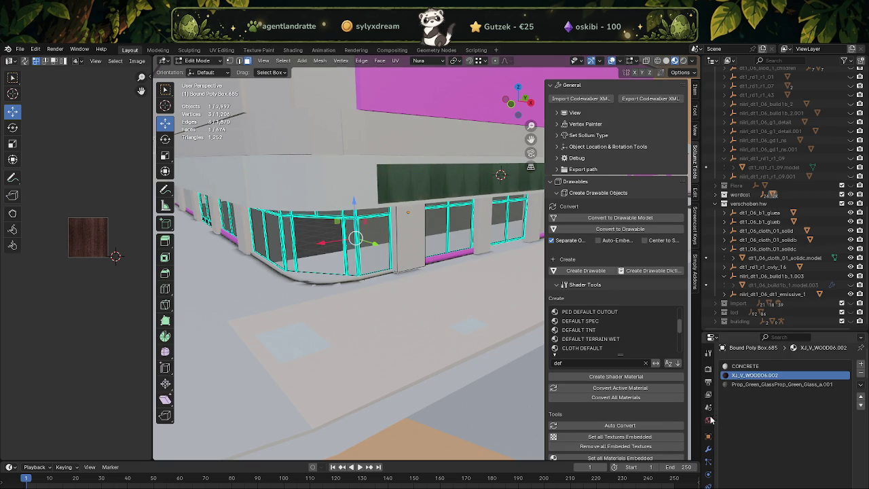
scroll(down, 3)
scroll(down, 3)
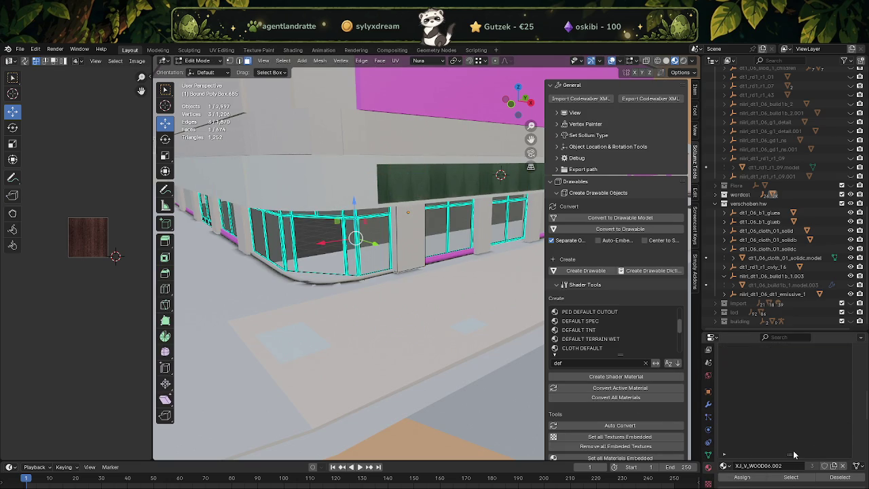
Step: Separate the XJ_V_WOOD06.002 window faces into a new object, dt1_06_build1b_1.model.006
click(791, 477)
scroll(up, 3)
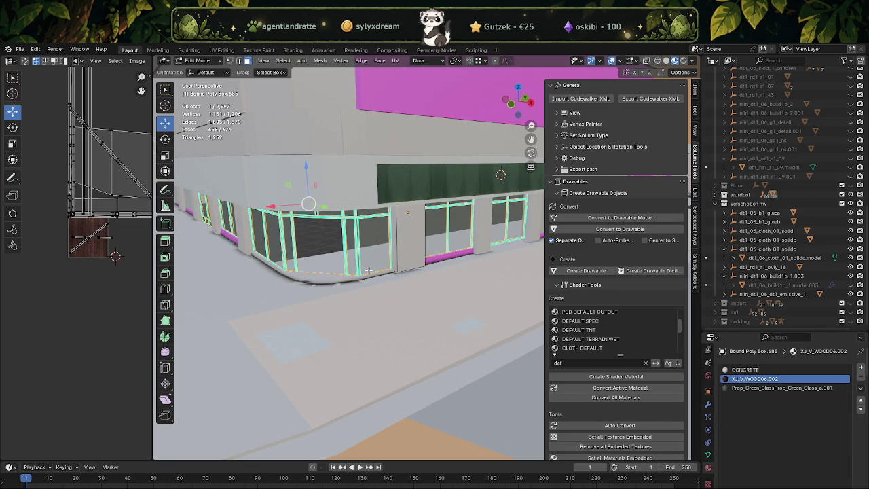
key(Tab)
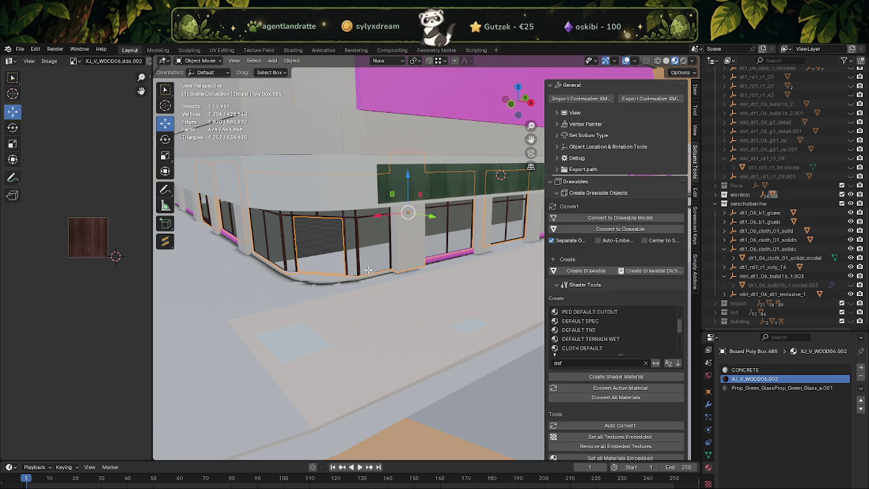
key(Tab)
key(alt+a)
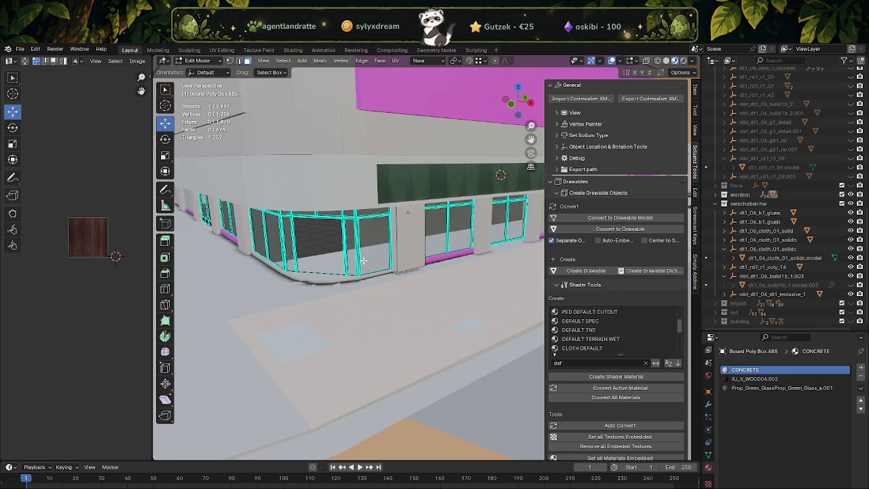
key(Tab)
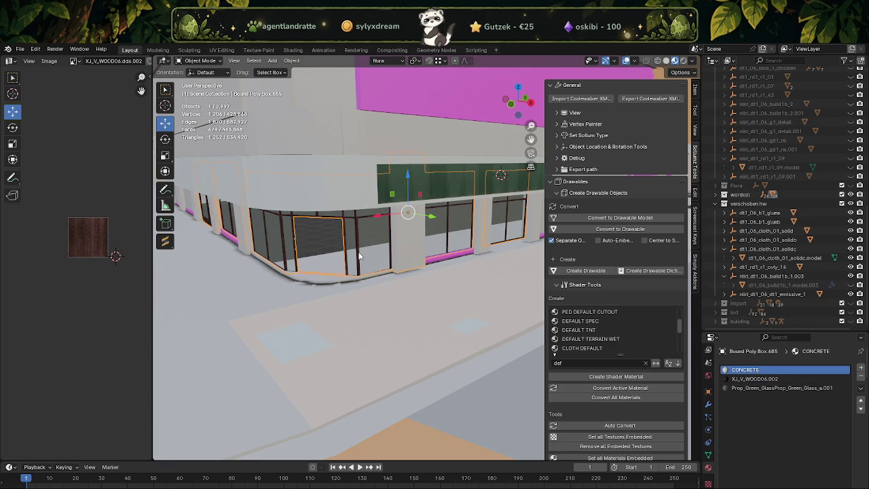
key(Tab)
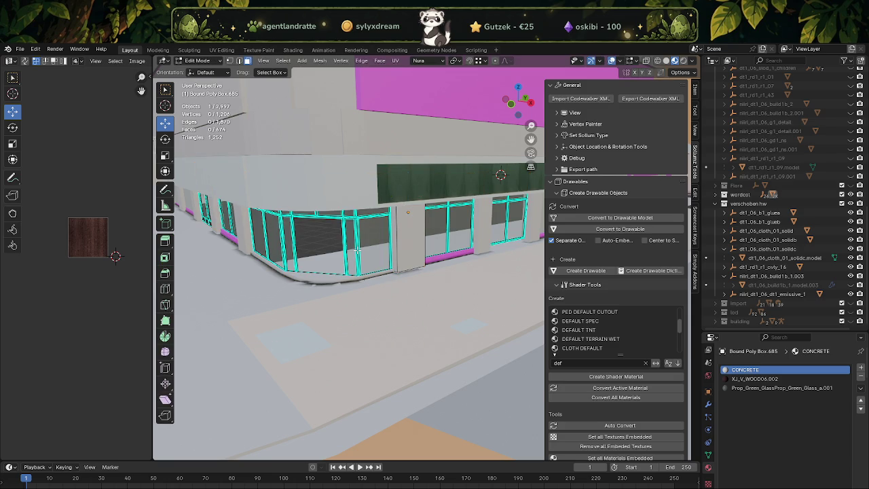
key(Tab)
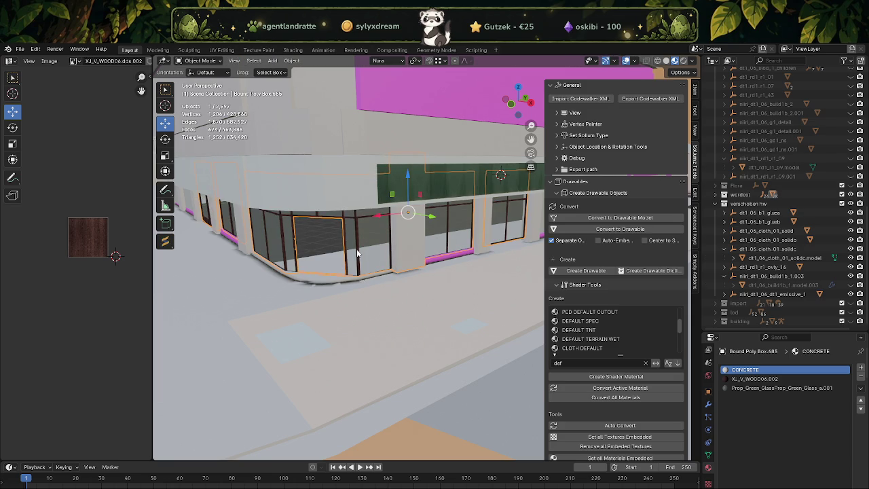
key(p)
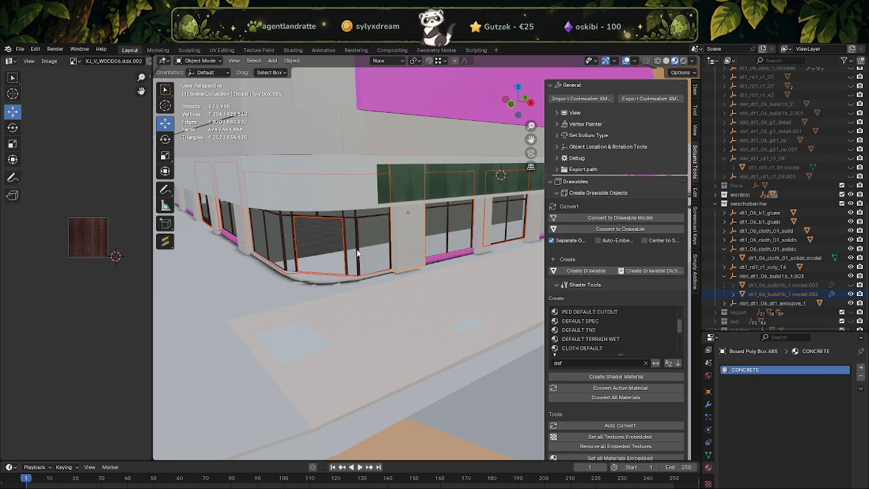
click(357, 249)
scroll(down, 3)
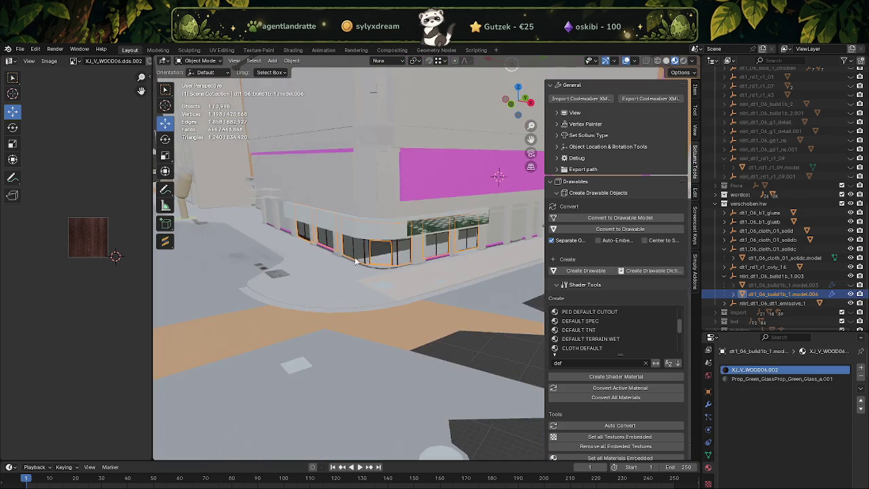
Step: Join the window piece into Bound Poly Mesh.002 and enter Edit Mode
drag(357, 249, 292, 243)
click(343, 265)
drag(343, 265, 371, 259)
right_click(319, 263)
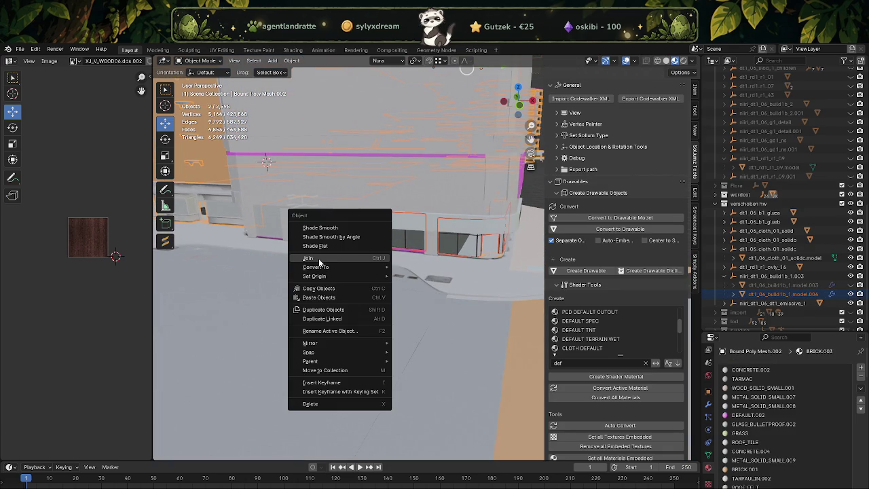
click(319, 263)
key(Tab)
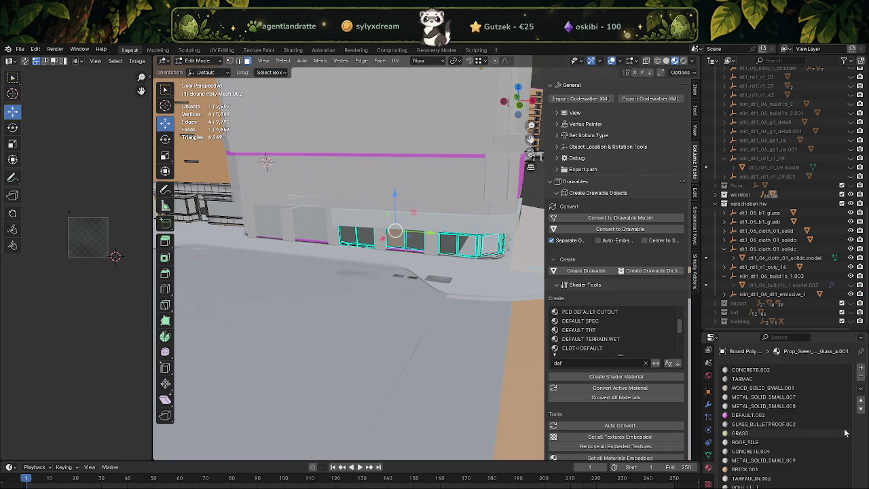
scroll(down, 3)
Step: Check the green glass and GLASS_BULLETPROOF.003 faces by selecting them by material slot
click(816, 460)
scroll(down, 3)
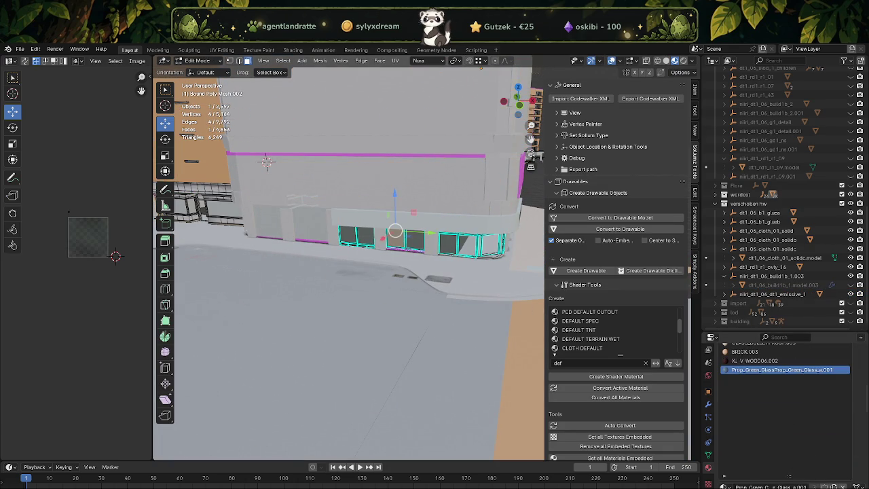
click(802, 482)
drag(308, 308, 303, 239)
click(305, 236)
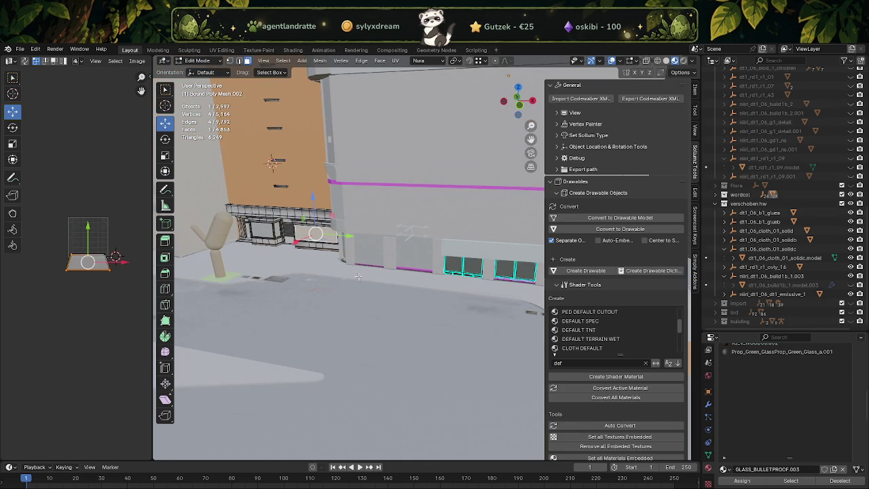
key(alt+a)
click(791, 481)
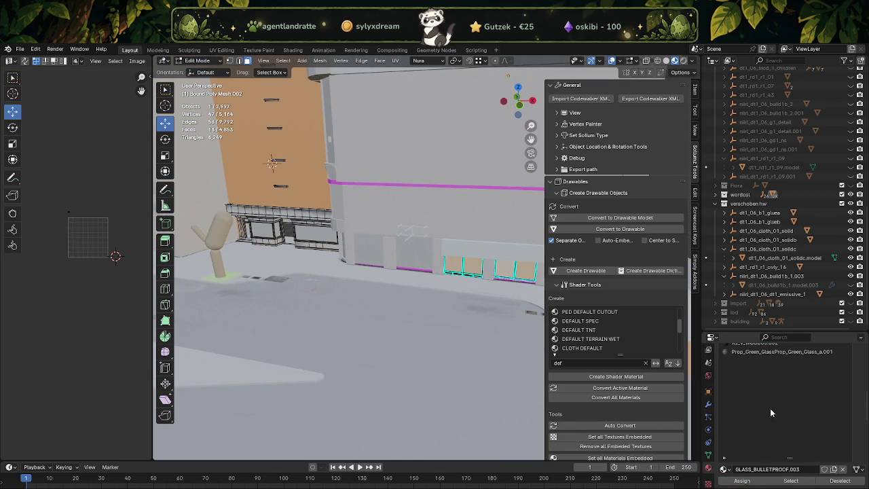
scroll(up, 3)
scroll(up, 3)
scroll(up, 3)
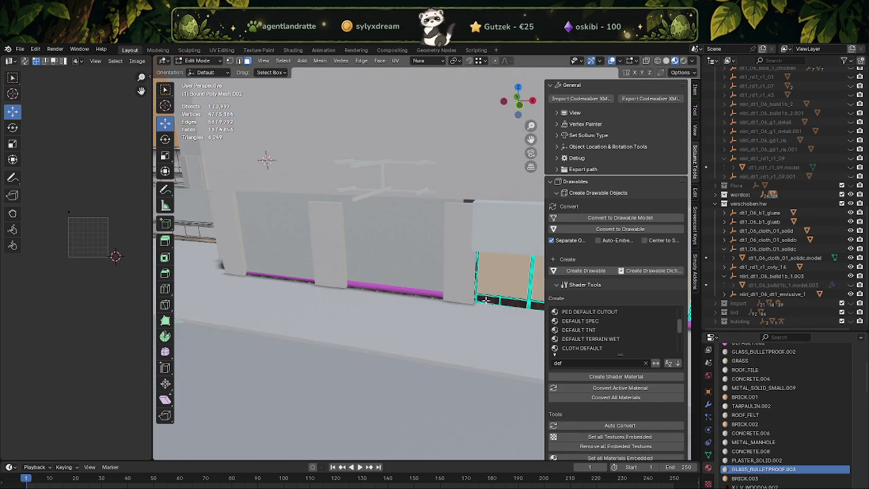
Step: Select every face that uses the XJ_V_WOOD06.002 material slot
click(487, 299)
scroll(down, 3)
scroll(down, 3)
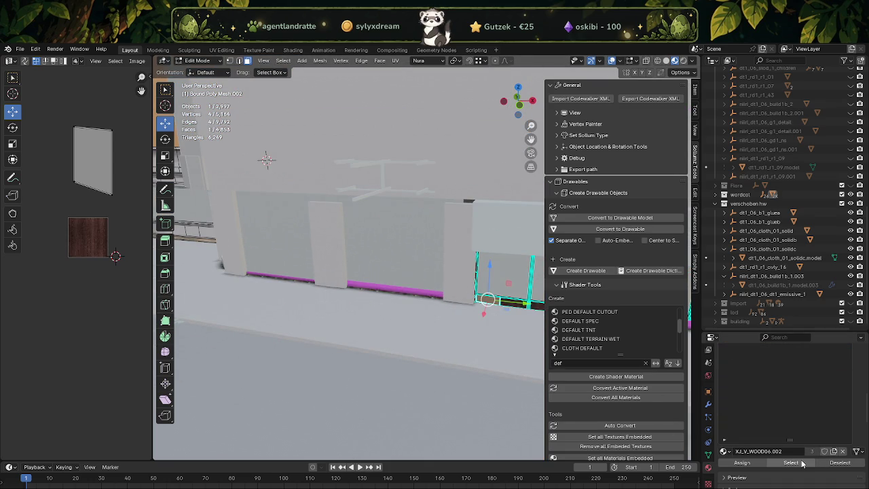
click(803, 463)
scroll(up, 3)
scroll(up, 3)
scroll(up, 3)
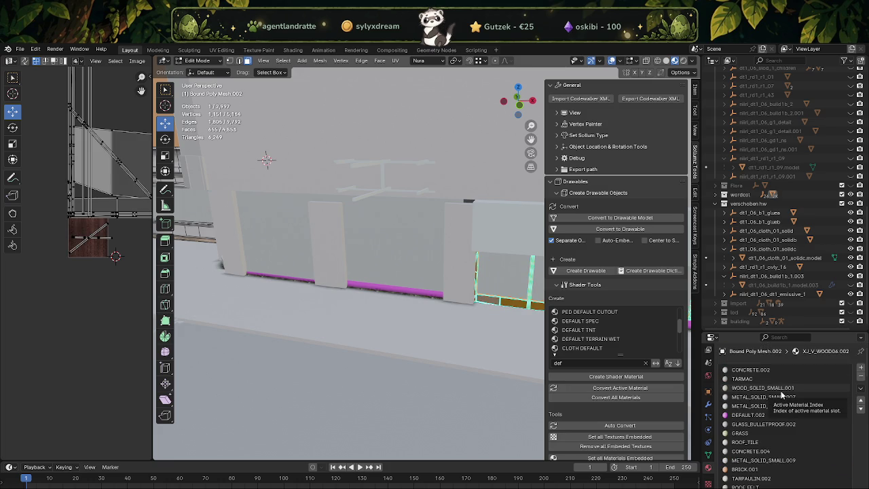
scroll(down, 3)
scroll(down, 3)
scroll(down, 3)
scroll(down, 3)
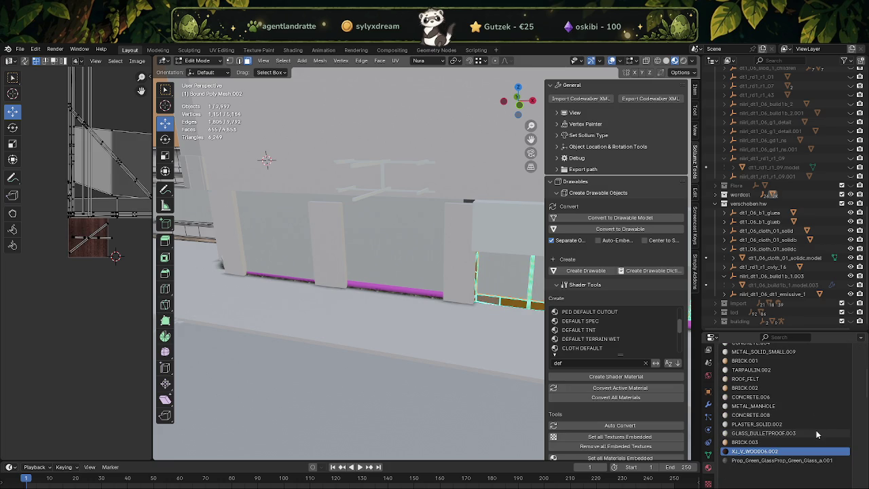
scroll(up, 3)
scroll(up, 3)
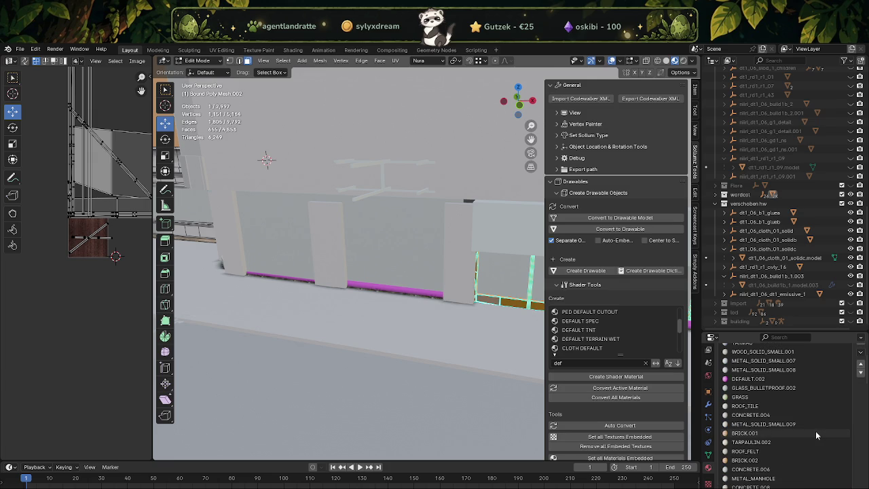
scroll(up, 3)
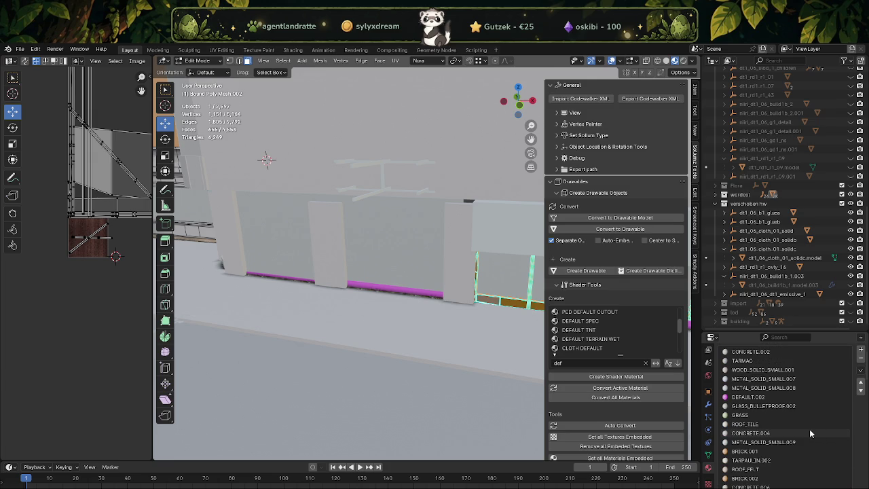
Step: Assign WOOD_SOLID_SMALL.001 to the selected frame faces and return to Object Mode
click(768, 370)
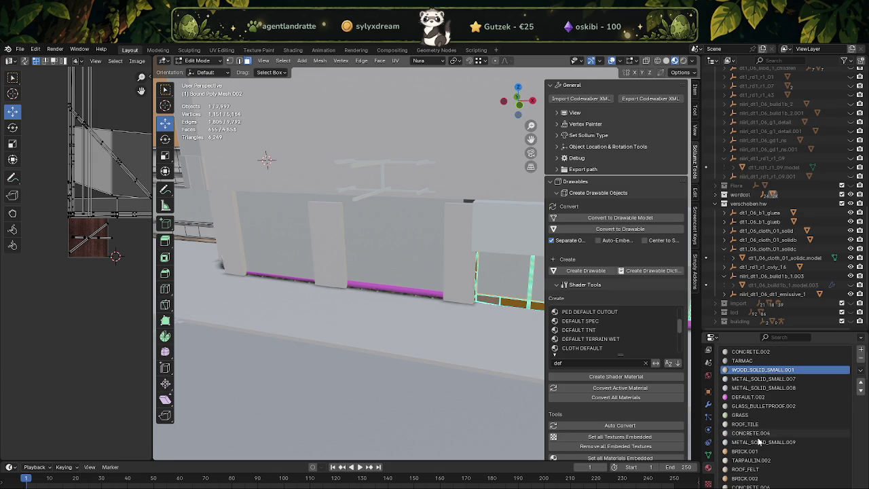
scroll(down, 3)
scroll(down, 3)
scroll(down, 3)
scroll(down, 3)
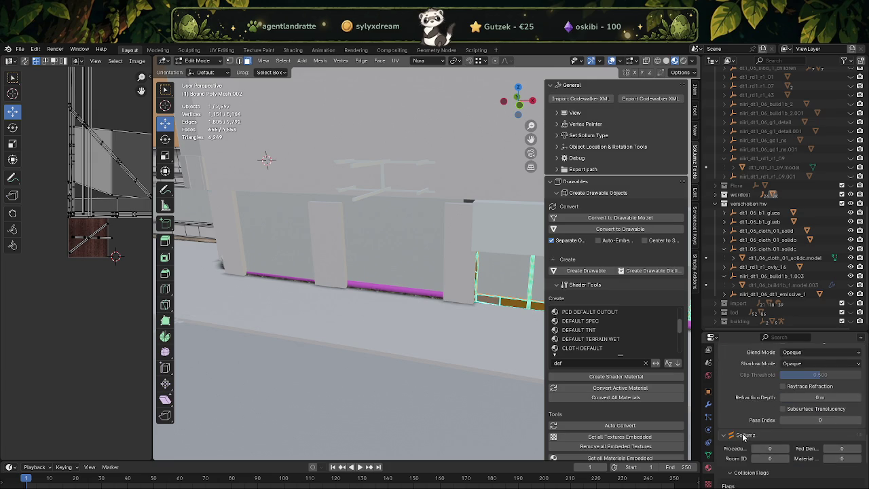
scroll(down, 3)
scroll(down, 3)
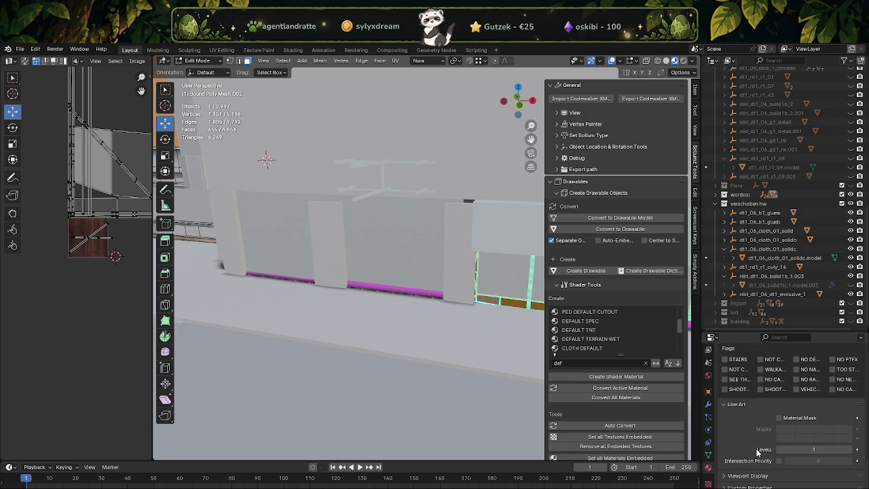
scroll(up, 3)
scroll(up, 3)
scroll(up, 3)
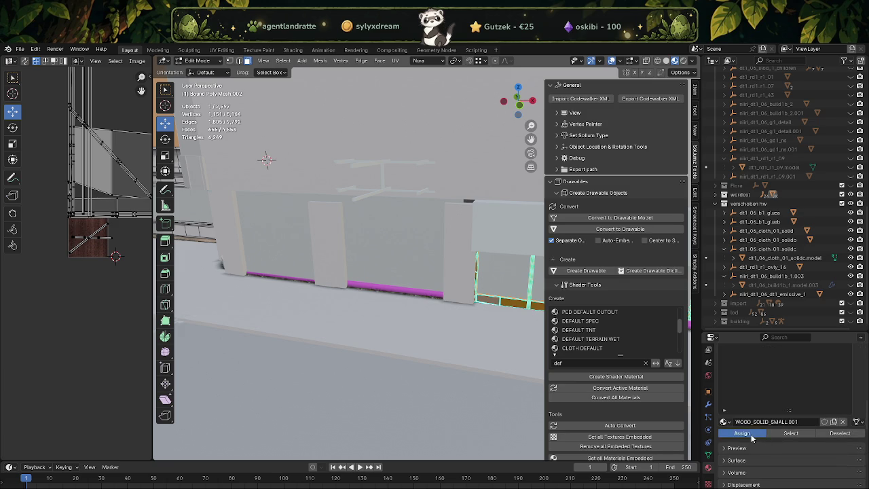
click(751, 436)
scroll(down, 3)
scroll(down, 3)
scroll(down, 3)
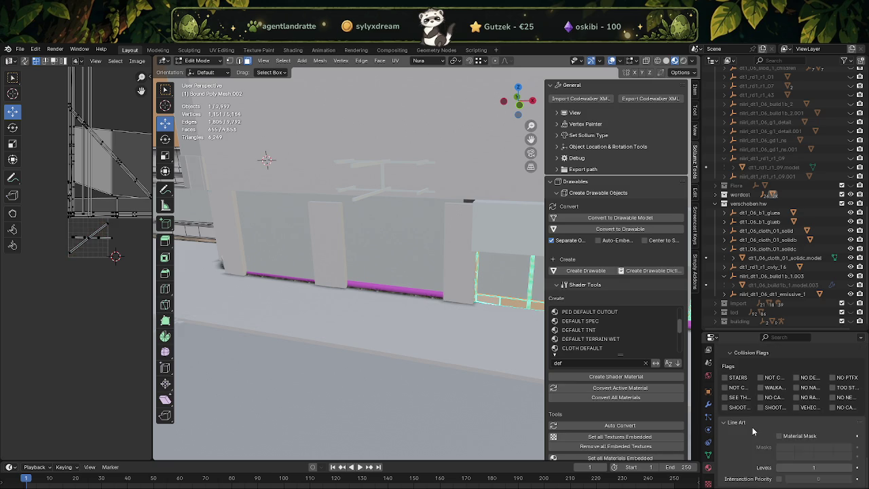
scroll(up, 3)
drag(476, 360, 435, 377)
key(Tab)
scroll(down, 3)
scroll(down, 3)
Step: Remove unused material slots, then export dt1_06_0 as Codewalker XML into hw_blind
click(294, 61)
mouse_move(306, 345)
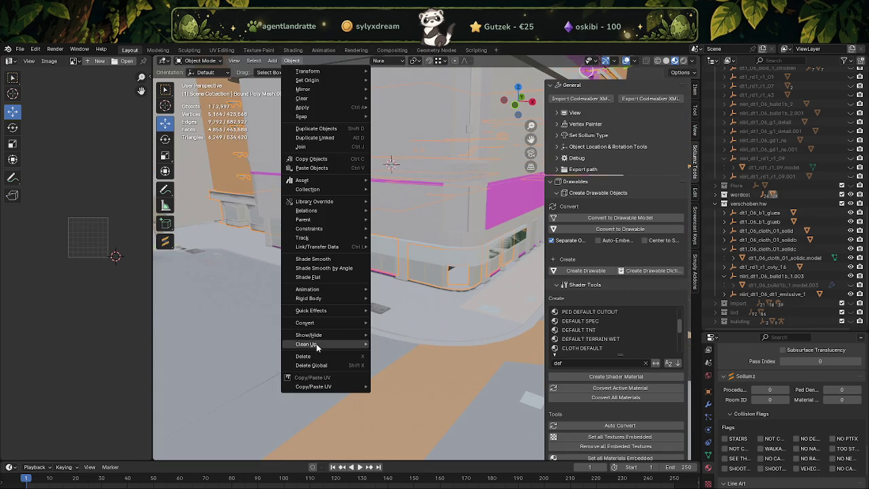
click(421, 366)
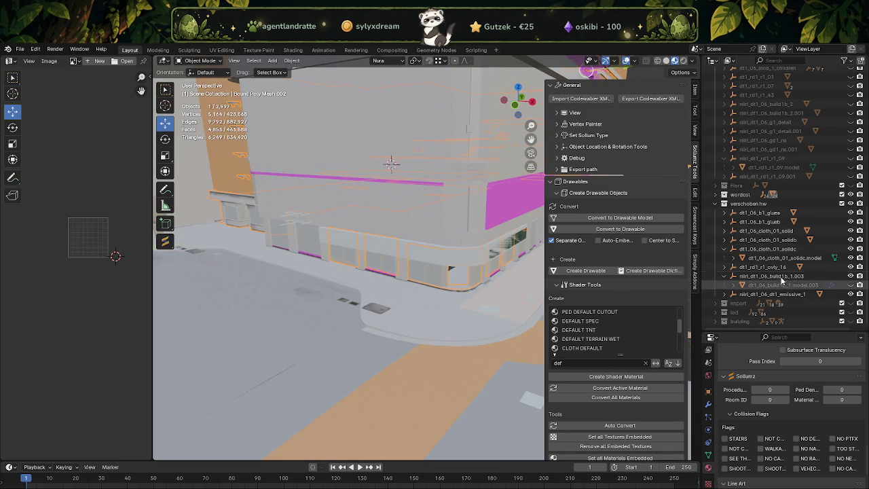
click(724, 195)
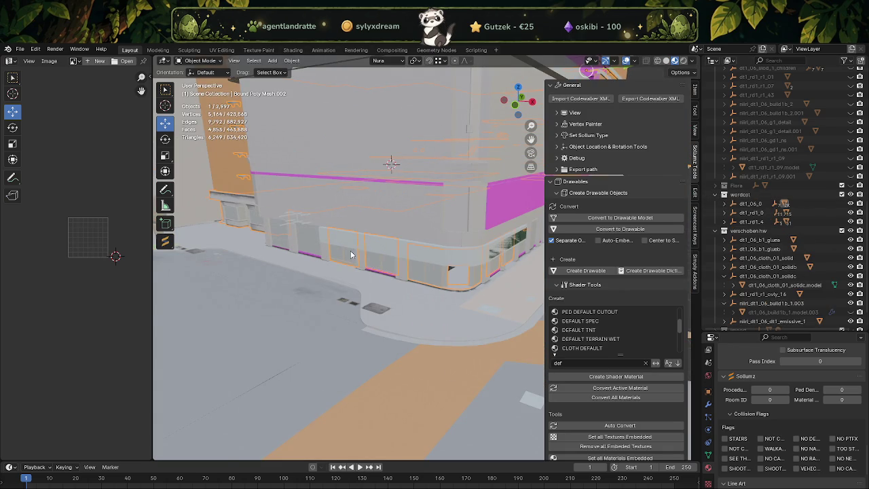
scroll(down, 3)
scroll(down, 3)
click(751, 203)
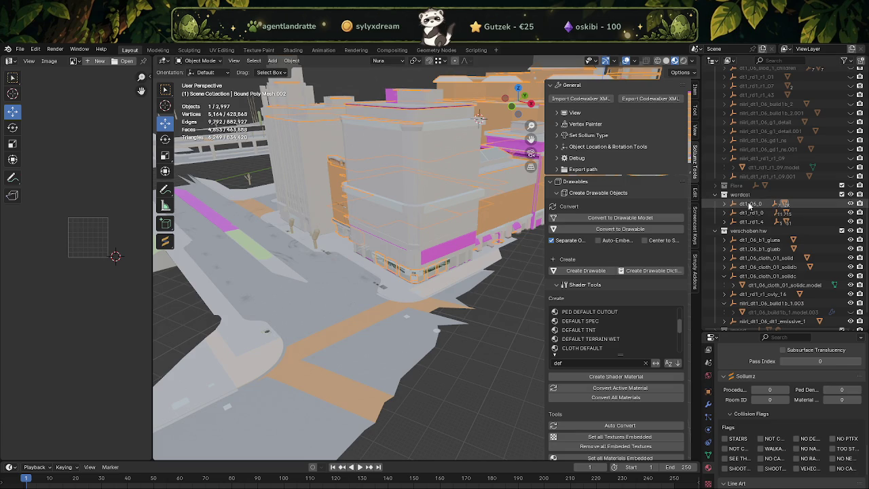
click(650, 98)
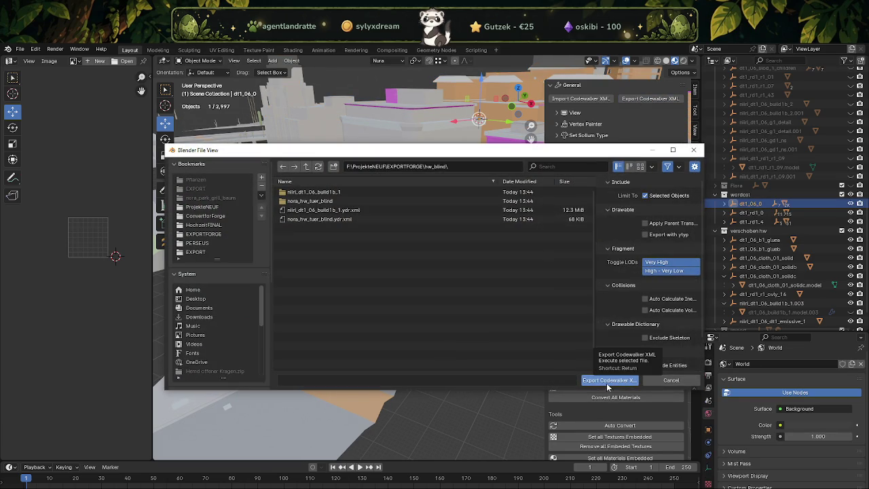
click(608, 381)
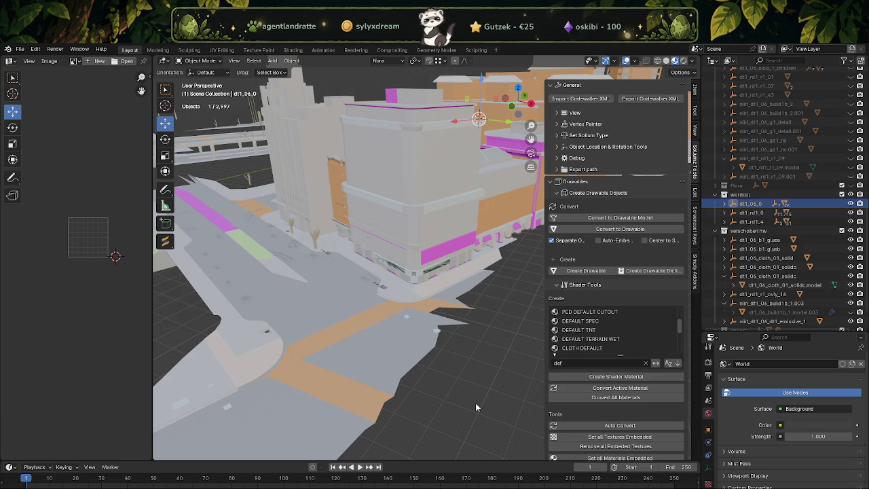
Step: Select the road-marking overlay object and enter Edit Mode over the markings
drag(475, 403, 371, 348)
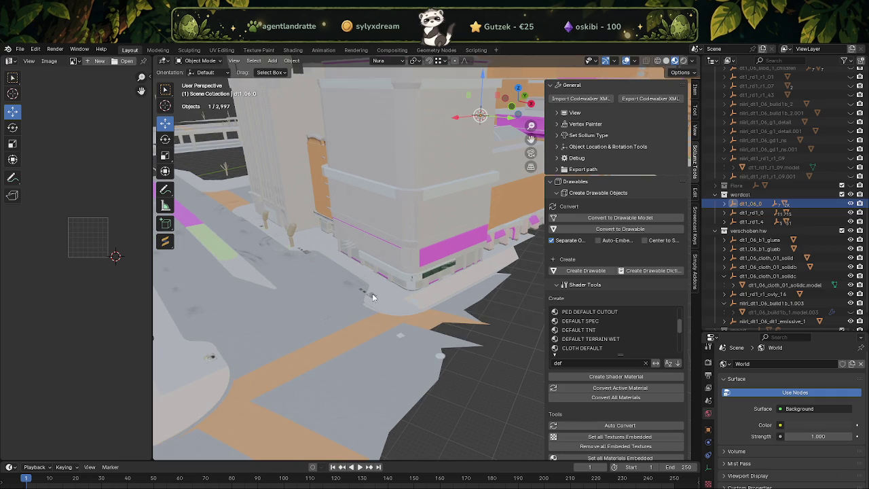
click(375, 296)
key(Tab)
scroll(down, 3)
scroll(up, 3)
scroll(up, 3)
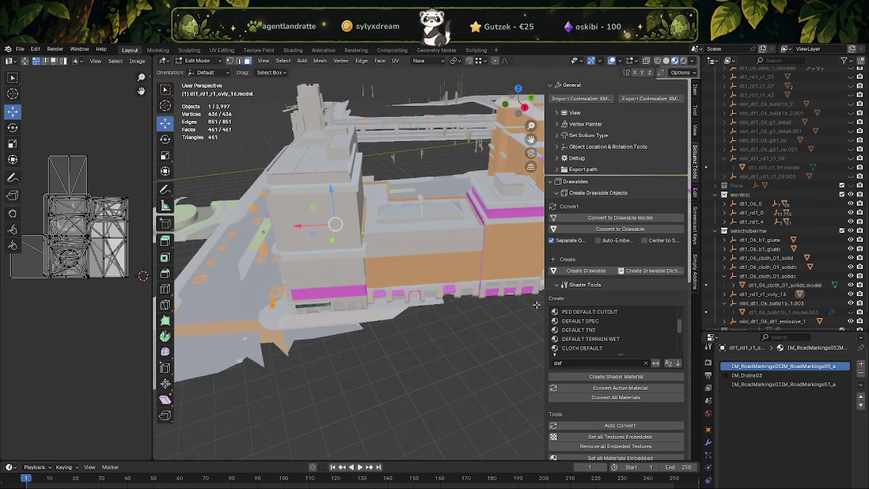
scroll(up, 3)
scroll(up, 3)
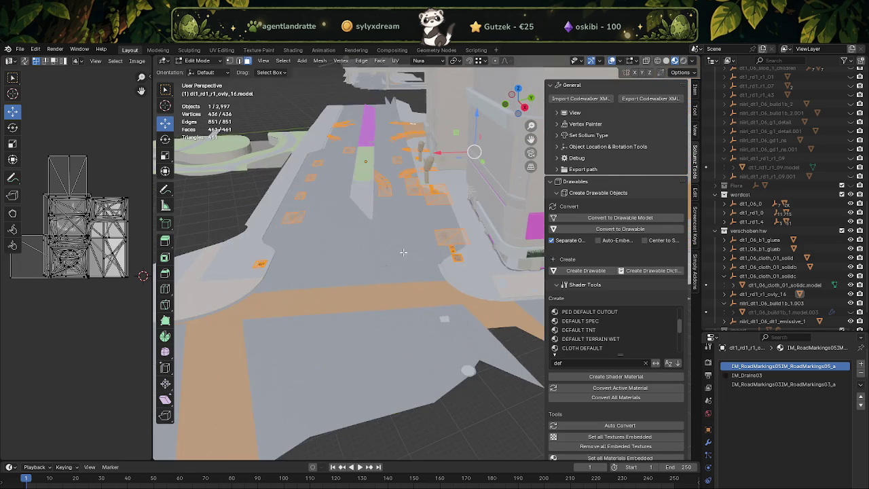
scroll(up, 3)
scroll(up, 3)
scroll(up, 3)
drag(458, 272, 461, 282)
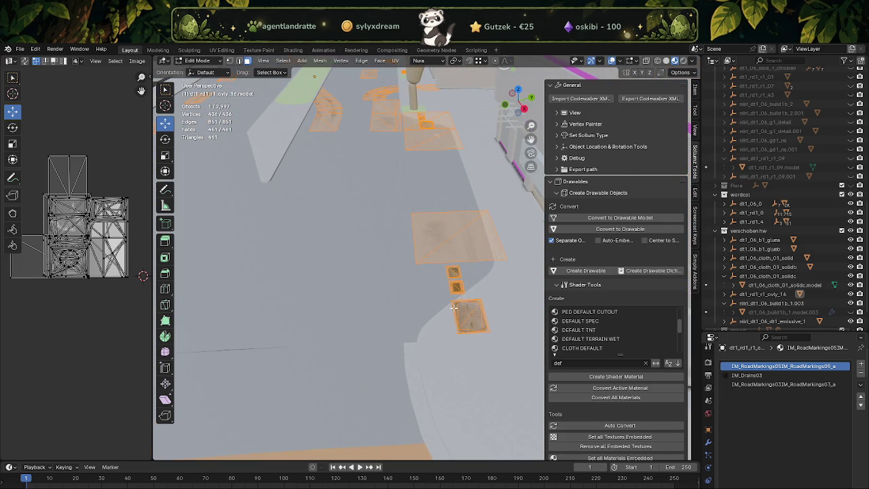
Step: Select the large drain piece near the curb and frame it in view
key(shift+z)
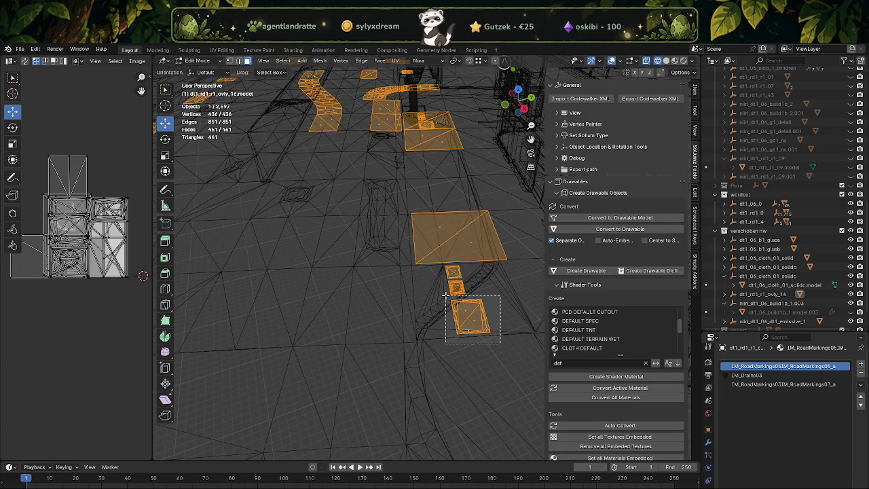
click(449, 297)
key(KP_Decimal)
key(shift+z)
scroll(down, 3)
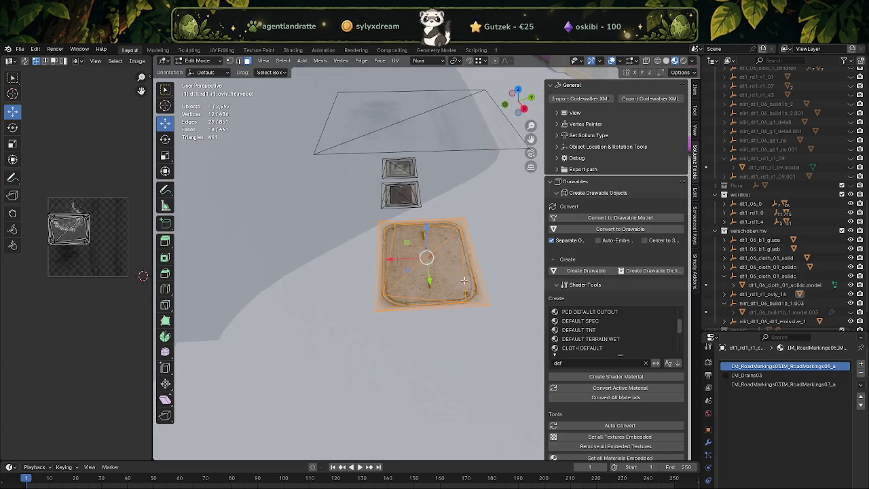
scroll(down, 3)
drag(480, 301, 376, 334)
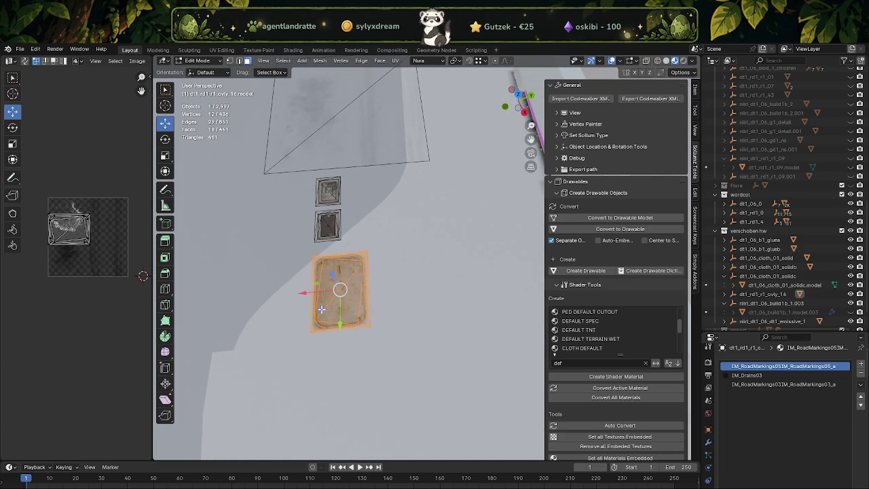
Step: Shift the large drain piece along X and raise it slightly along Z
key(g)
key(x)
click(408, 299)
drag(412, 298, 411, 261)
key(g)
key(z)
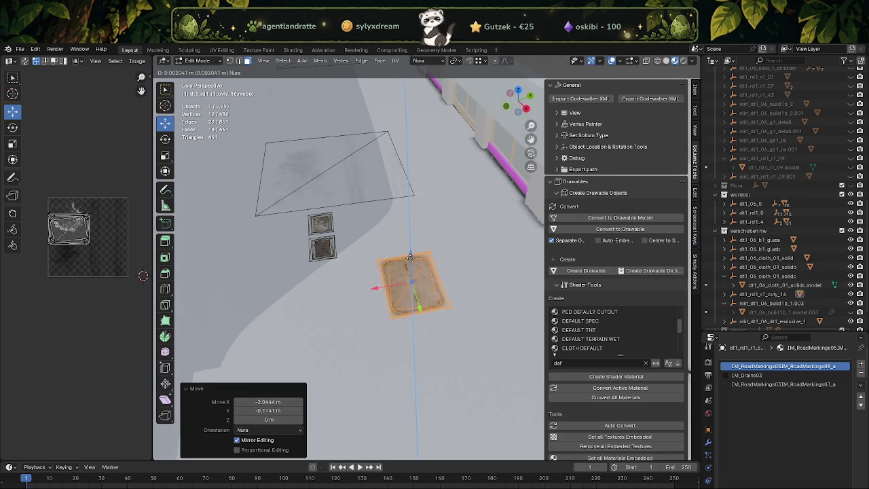
click(410, 258)
drag(410, 258, 363, 244)
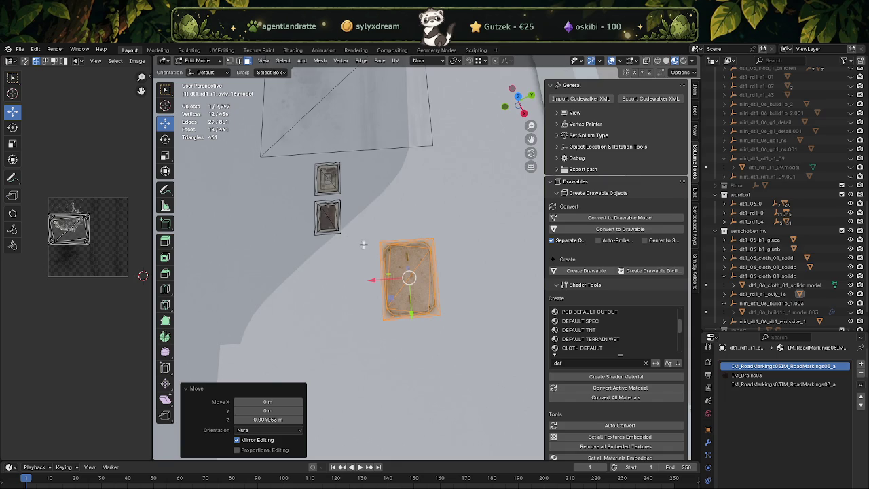
Step: Move the two small drain tiles along Y and X, then lower them slightly
drag(343, 234, 300, 160)
key(g)
key(y)
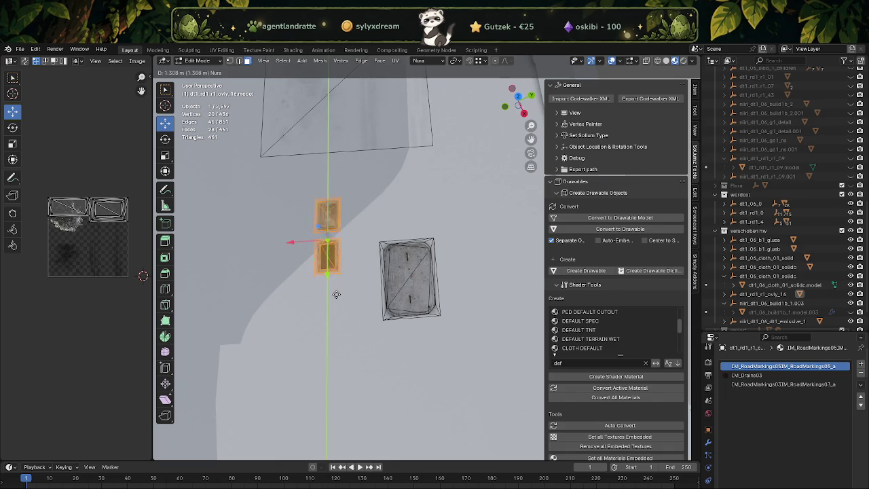
click(302, 311)
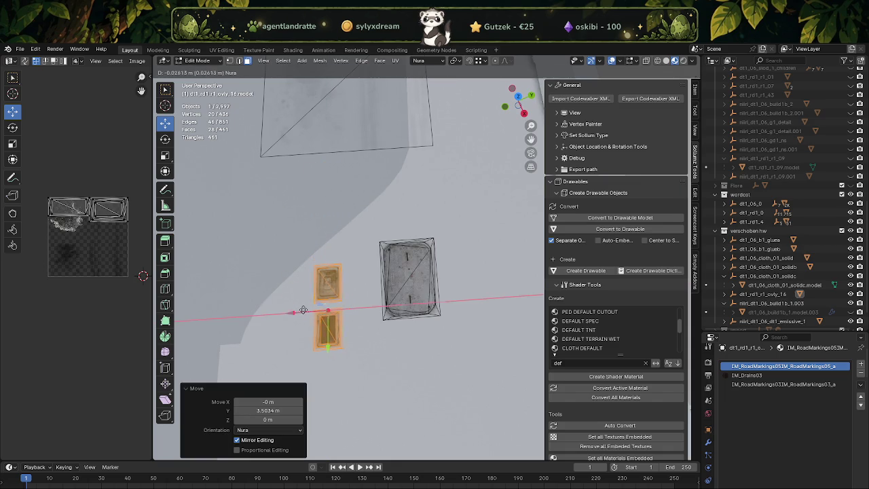
key(g)
key(x)
click(331, 310)
drag(331, 311, 381, 270)
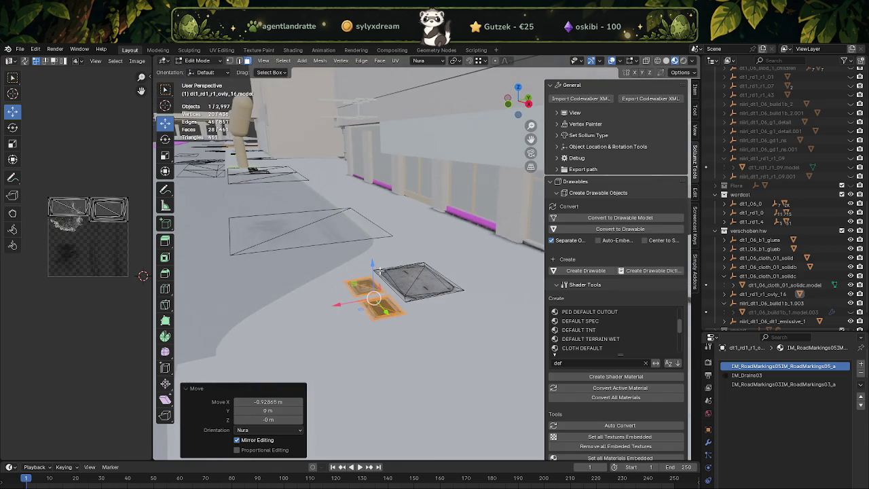
key(g)
key(z)
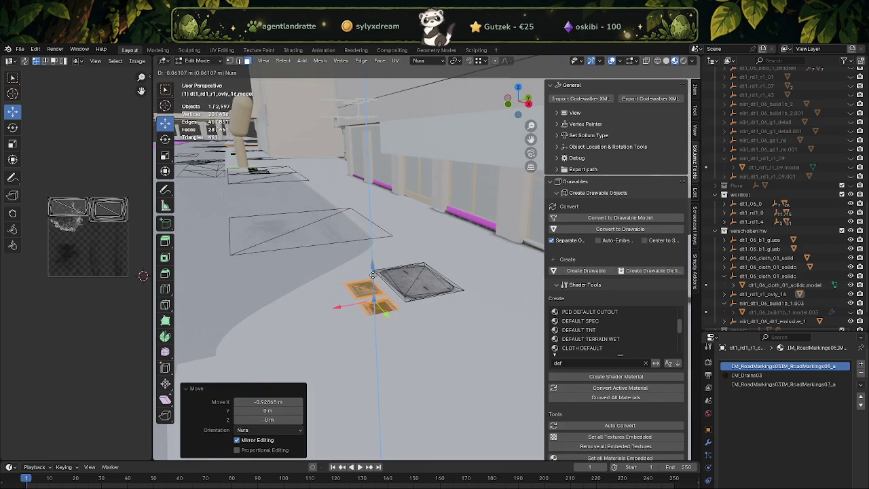
click(371, 277)
drag(371, 278, 442, 332)
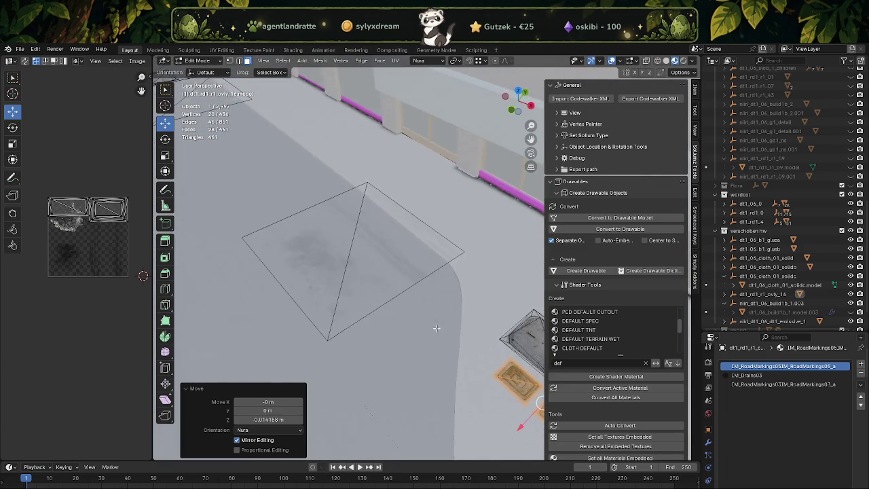
drag(443, 332, 429, 277)
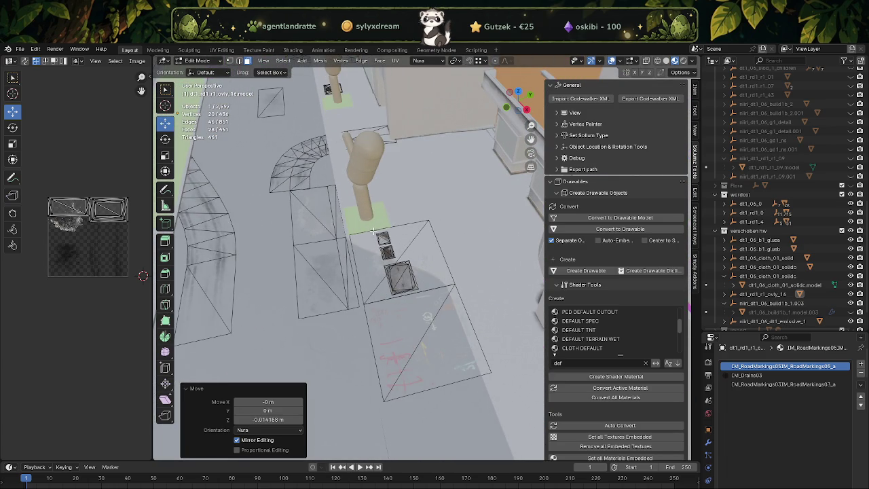
drag(416, 288, 417, 289)
Step: Select the drain tiles and surrounding ground patch, growing the selection and dropping stray vertices
drag(418, 289, 455, 289)
key(shift+z)
key(1)
key(ctrl+l)
key(shift+z)
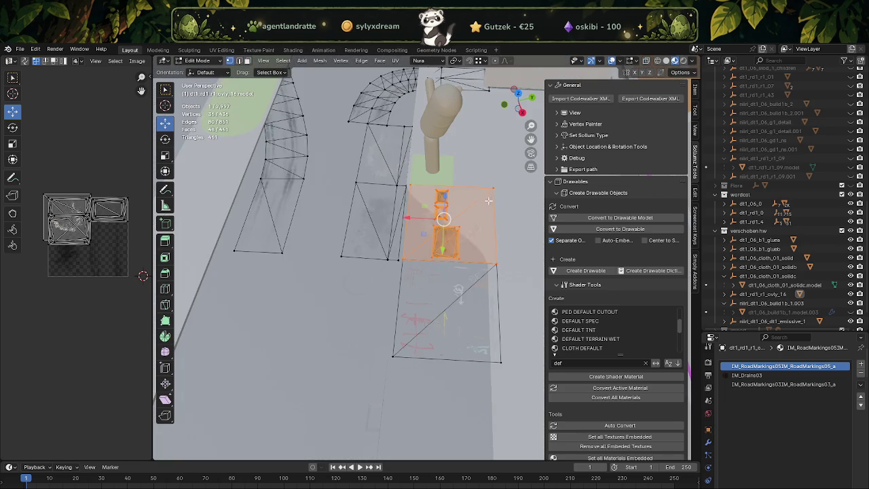
drag(495, 226, 496, 229)
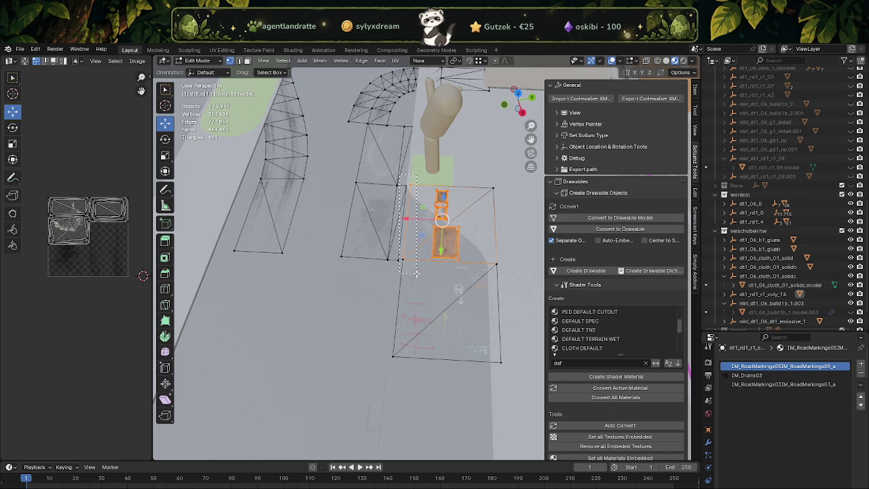
drag(478, 267, 386, 249)
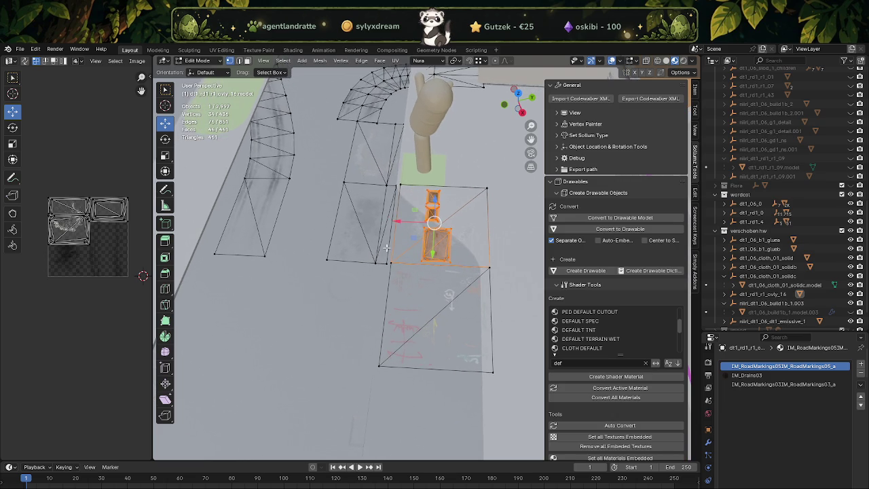
drag(390, 249, 396, 240)
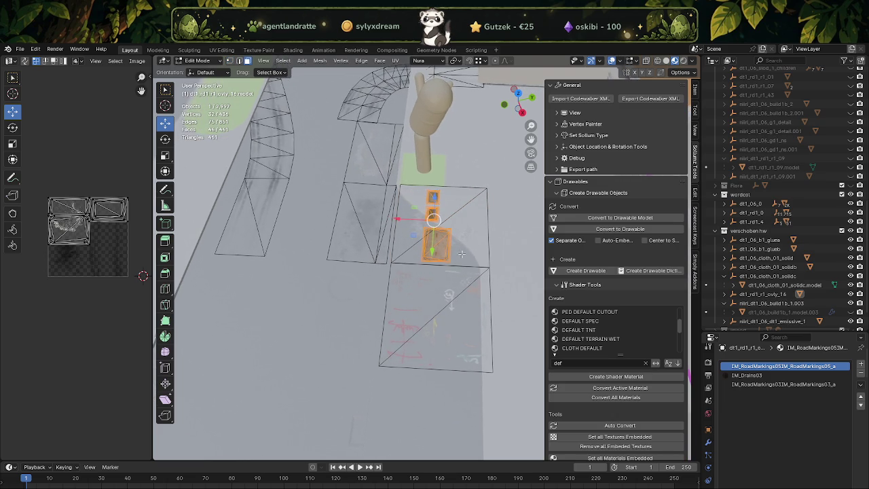
drag(415, 237, 401, 231)
Step: Move the patch beside the post on the ground plane and raise it 0.108 m
key(g)
key(shift+z)
click(440, 192)
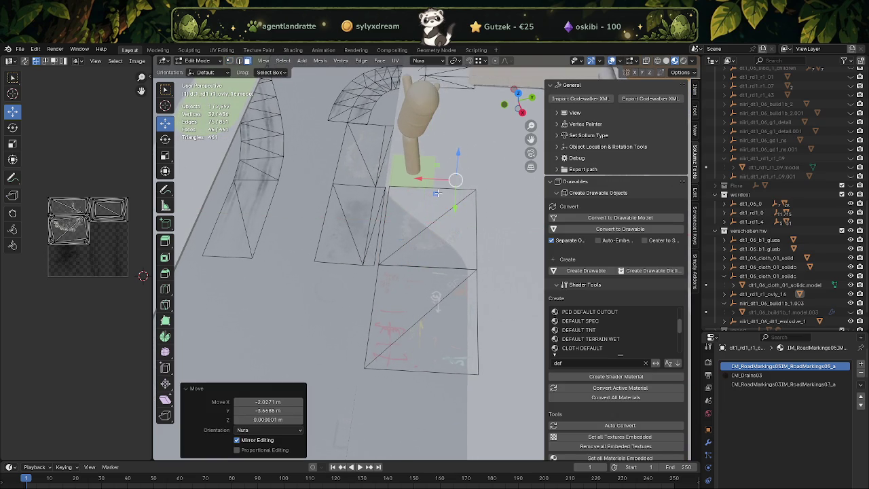
drag(440, 192, 435, 243)
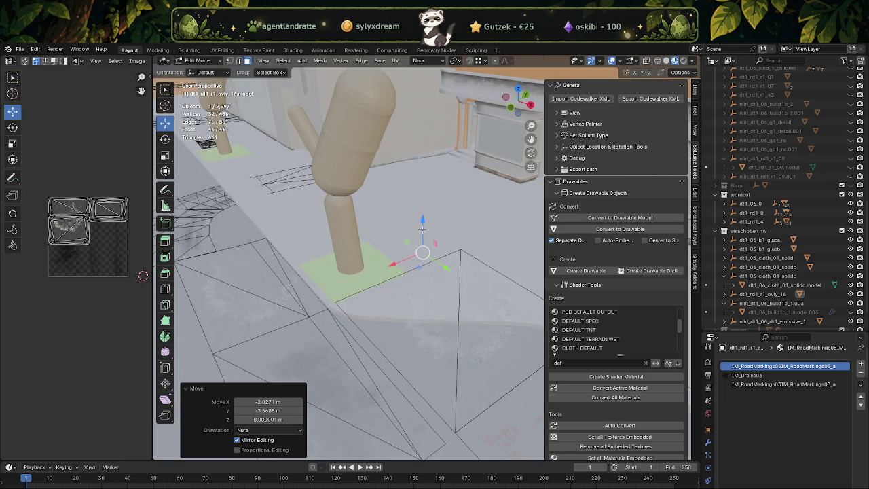
key(g)
key(z)
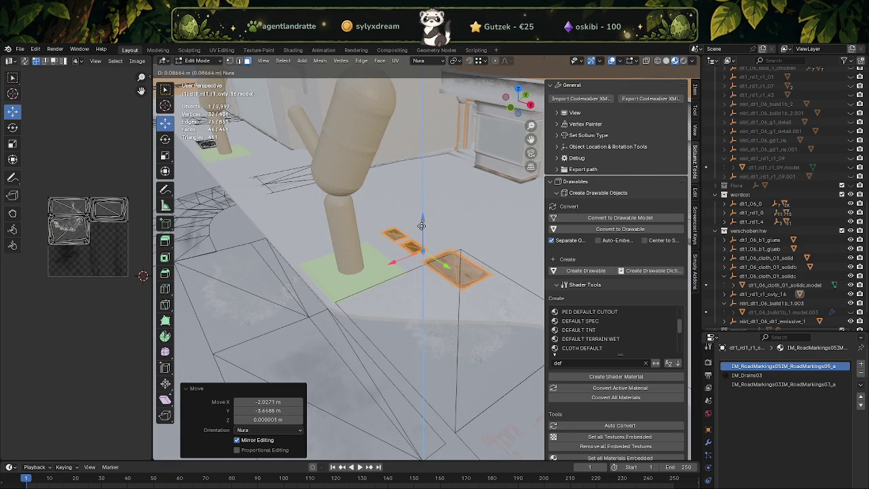
click(421, 225)
drag(422, 224, 379, 301)
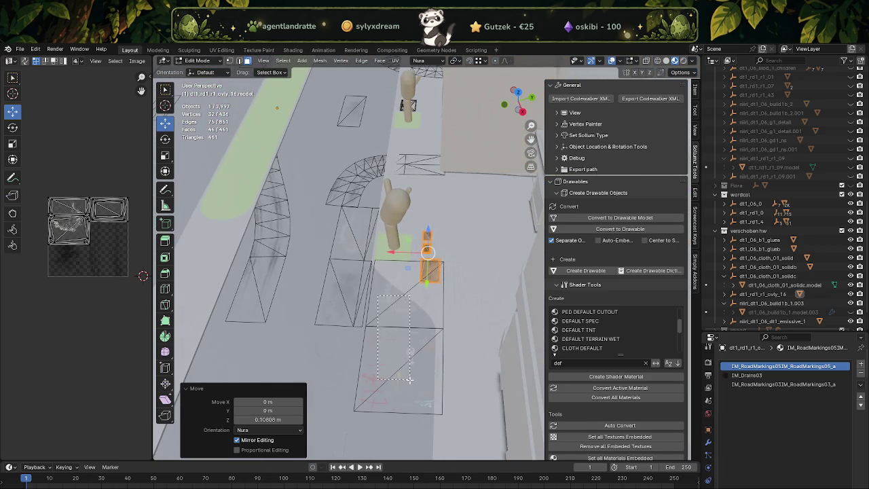
drag(378, 295, 410, 378)
drag(409, 378, 428, 375)
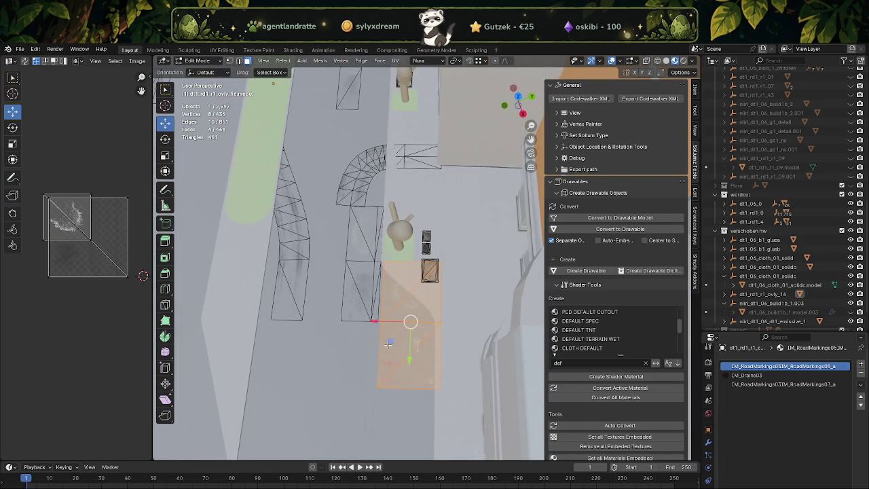
Step: Move the selected ground faces toward the shop front and raise them about 0.26 m
key(g)
click(464, 258)
drag(464, 261, 426, 239)
scroll(up, 3)
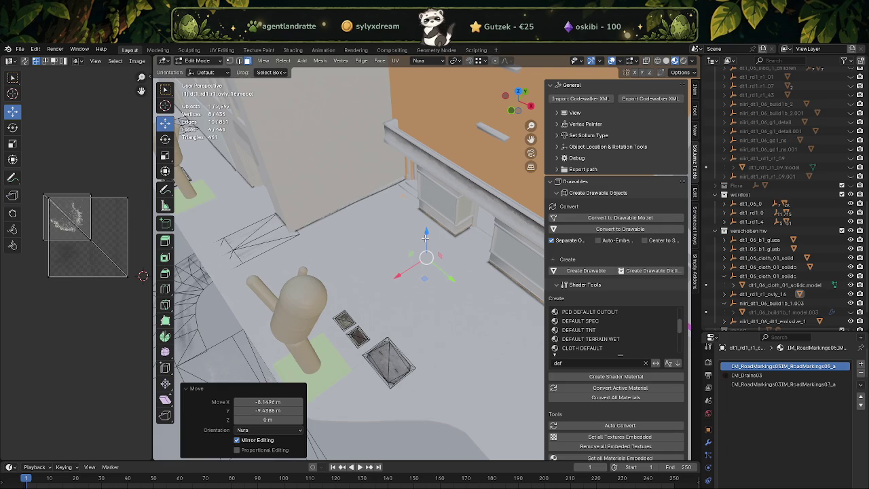
key(g)
key(z)
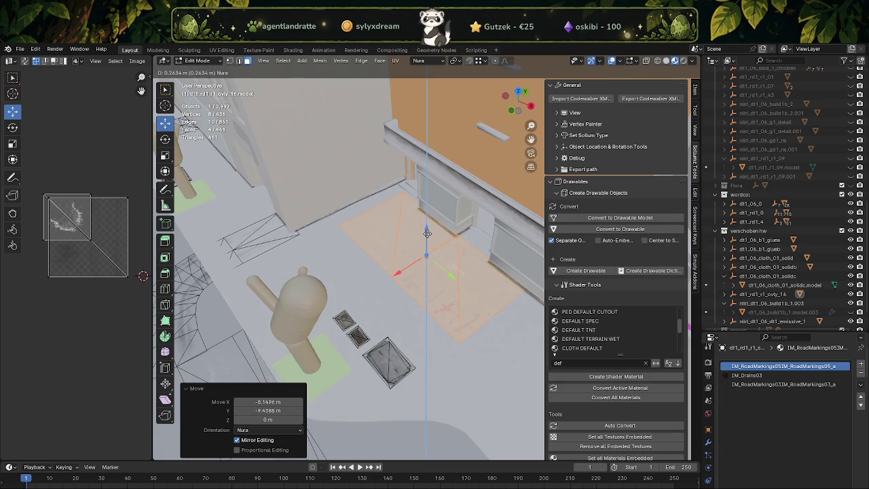
click(427, 239)
Step: Shift the faces along the ground plane and rotate them 90 degrees around the vertical axis
key(g)
key(shift+z)
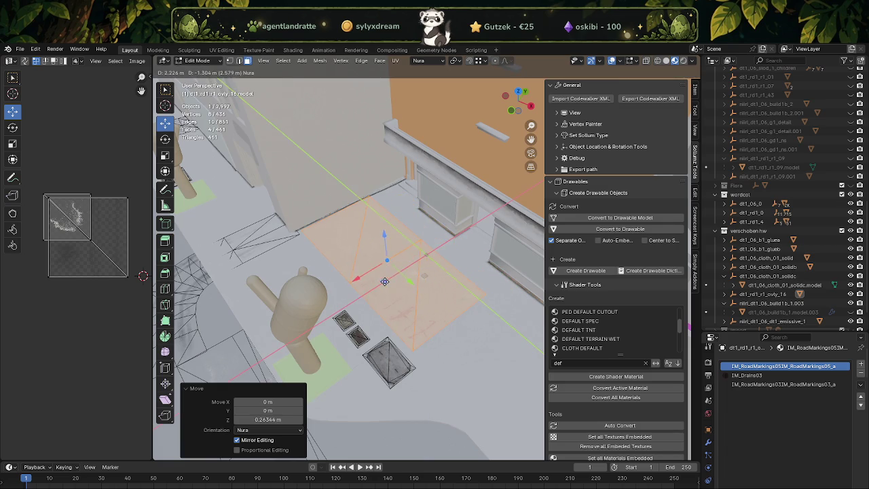
click(384, 281)
key(shift+space)
key(r)
drag(410, 281, 416, 270)
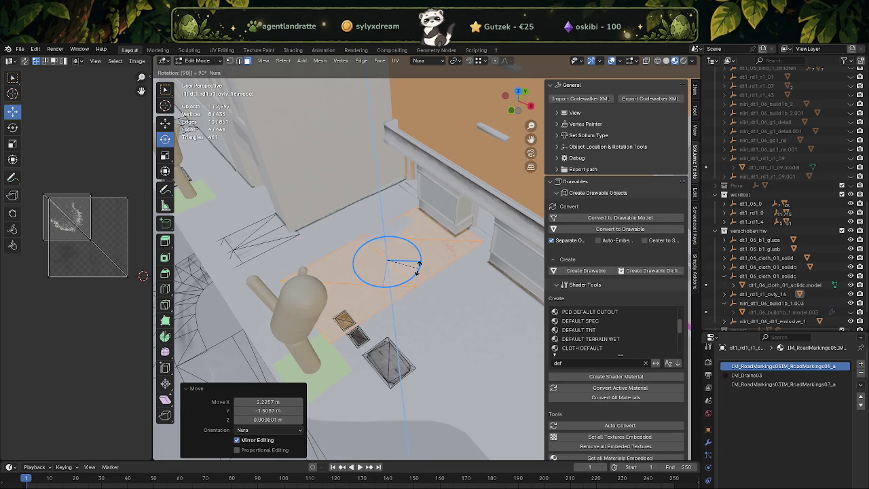
click(418, 270)
key(shift+space)
key(Escape)
Step: Place the faces in front of the shop and raise them about 0.107 m
drag(419, 271, 371, 257)
key(g)
key(shift+z)
click(371, 319)
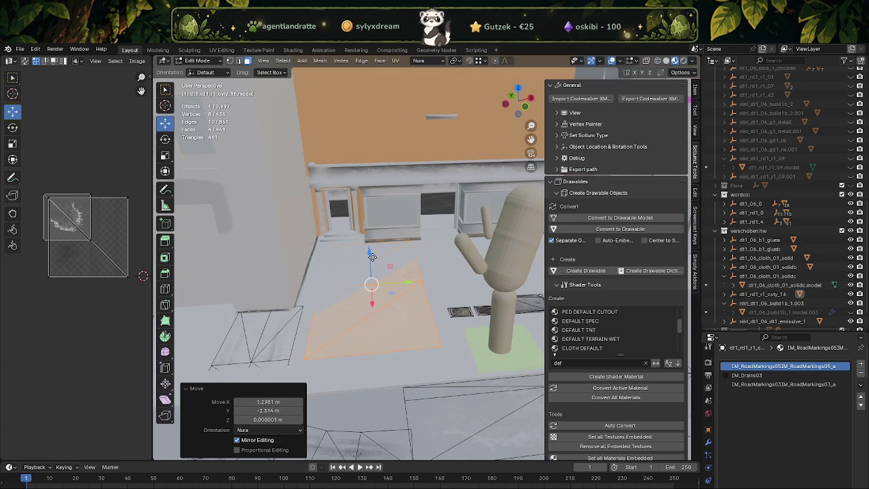
drag(372, 257, 373, 256)
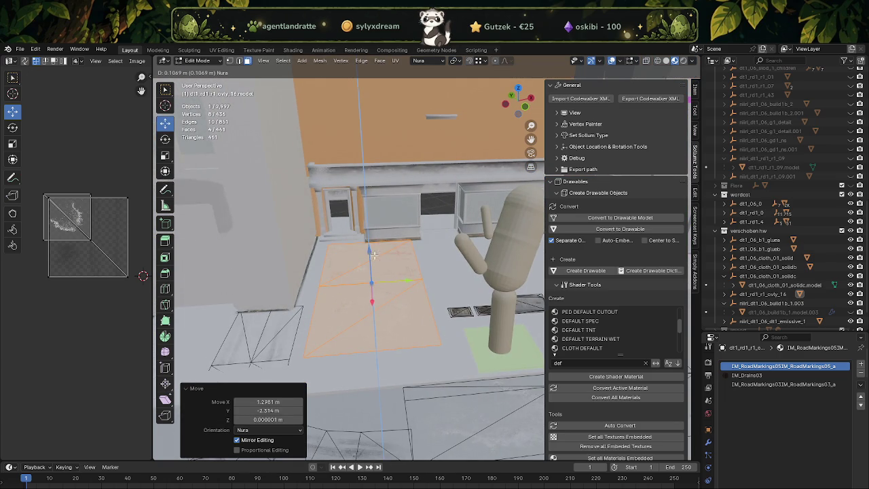
click(373, 256)
Step: Flatten the faces to zero height with S Z 0, then adjust their height along Z
drag(373, 256, 397, 265)
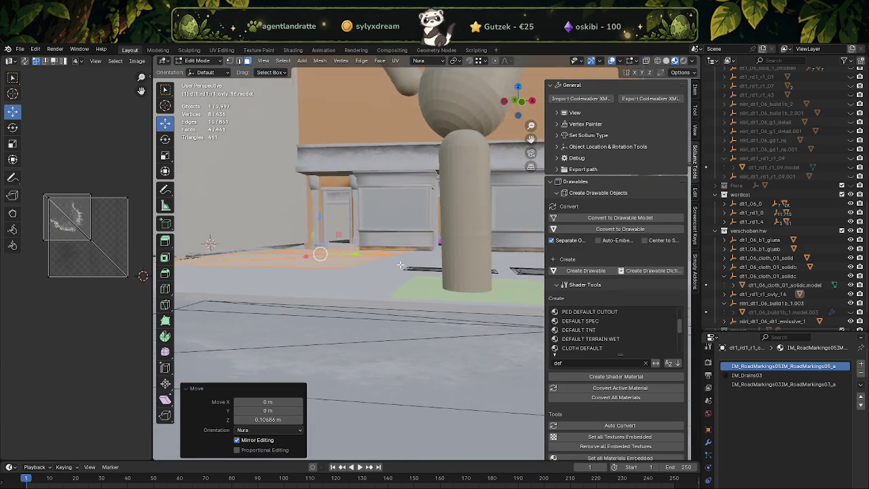
scroll(up, 3)
drag(398, 265, 422, 273)
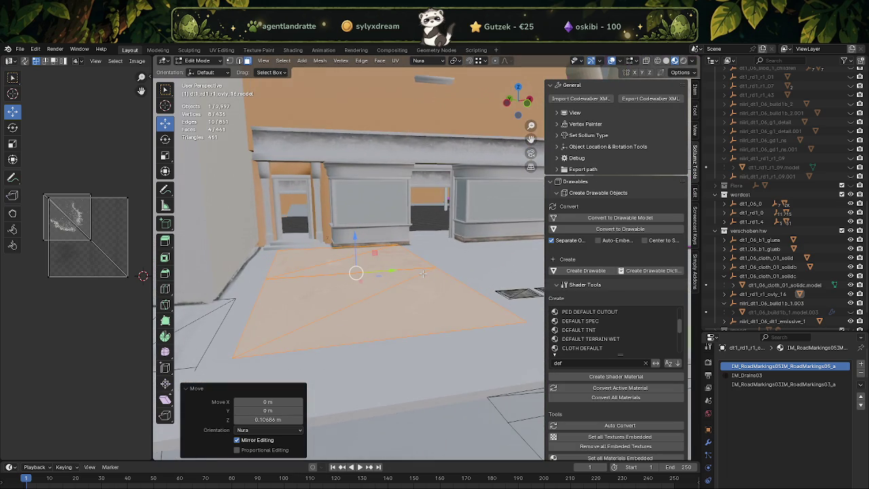
key(s)
key(z)
key(0)
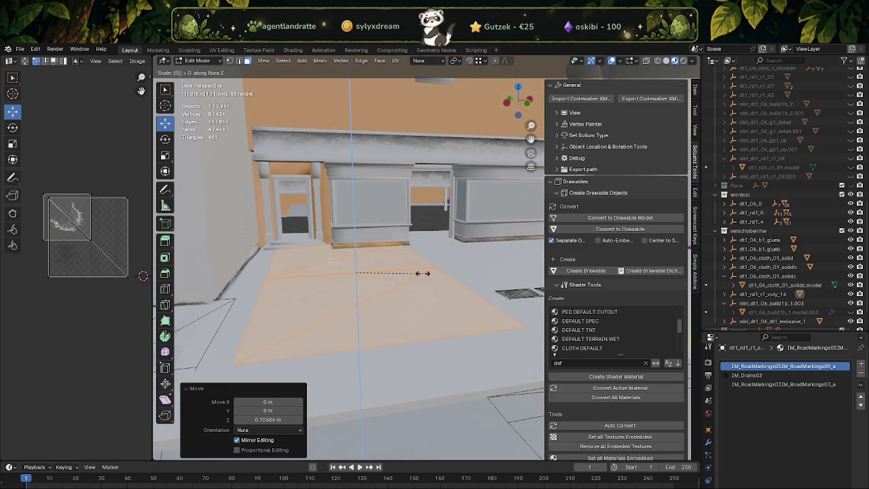
key(Return)
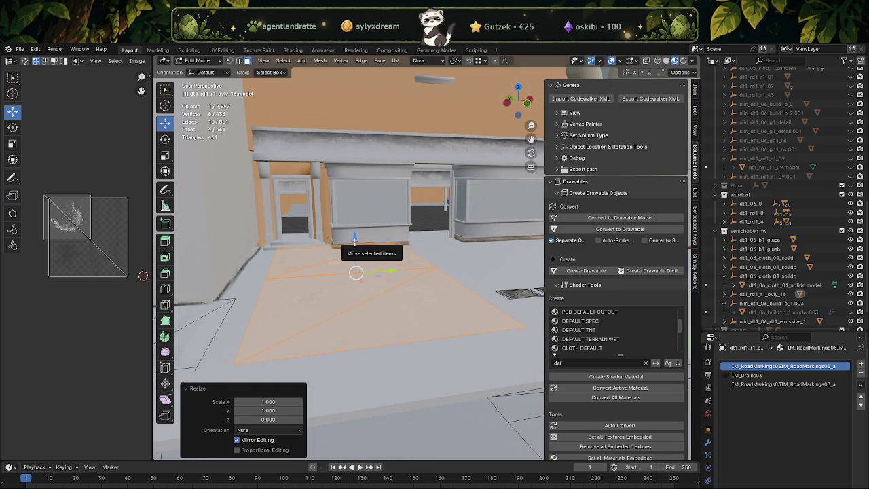
key(g)
key(z)
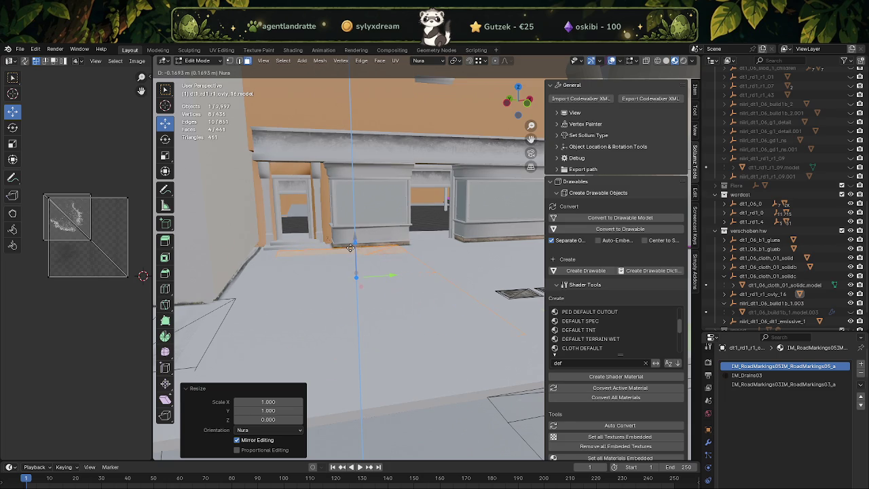
click(351, 248)
Step: In wireframe view, lower the selected geometry along Z to meet the wall and kerb
drag(410, 257, 424, 252)
key(shift+z)
key(shift+z)
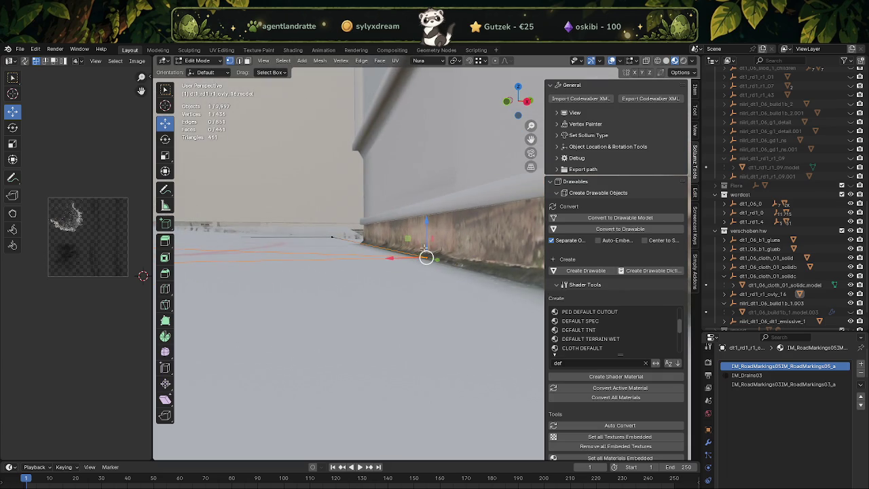
drag(426, 240, 423, 255)
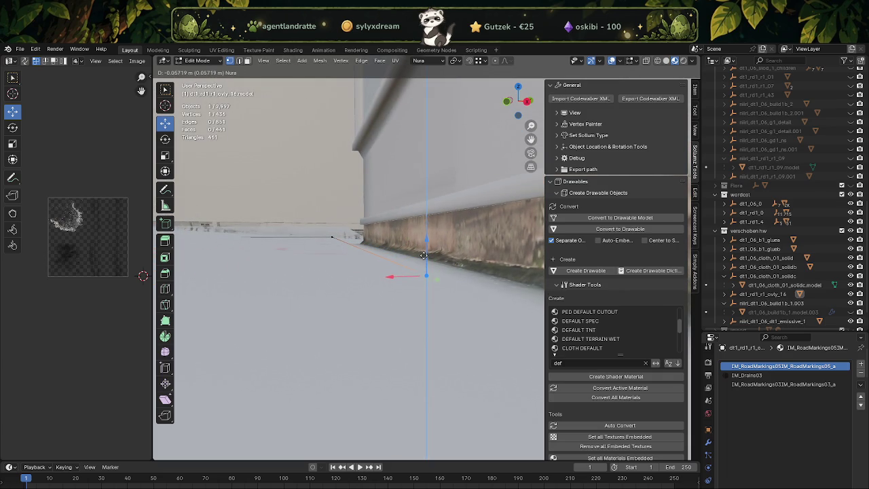
drag(424, 255, 340, 178)
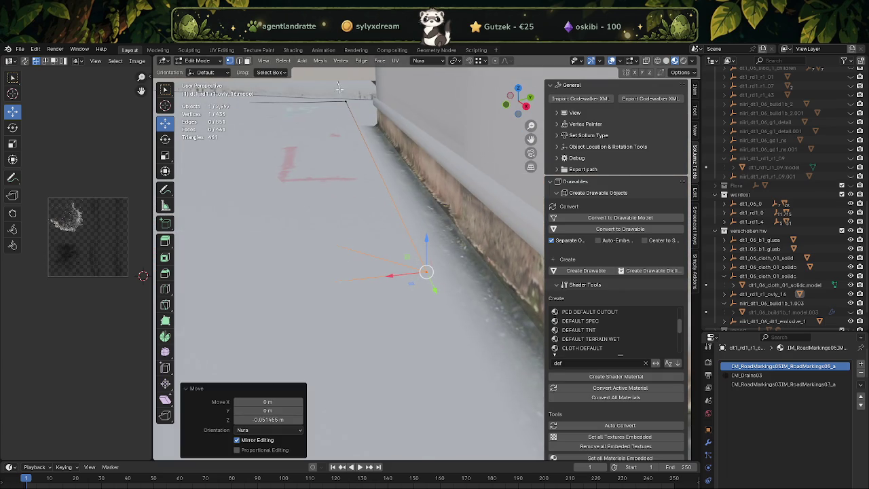
drag(337, 83, 423, 255)
drag(423, 256, 403, 305)
drag(403, 305, 357, 279)
Step: Select a road-surface vertex and raise it about 0.15 m against the wall
drag(353, 260, 388, 287)
key(shift+z)
key(shift+z)
key(KP_Decimal)
key(shift+z)
drag(417, 293, 407, 283)
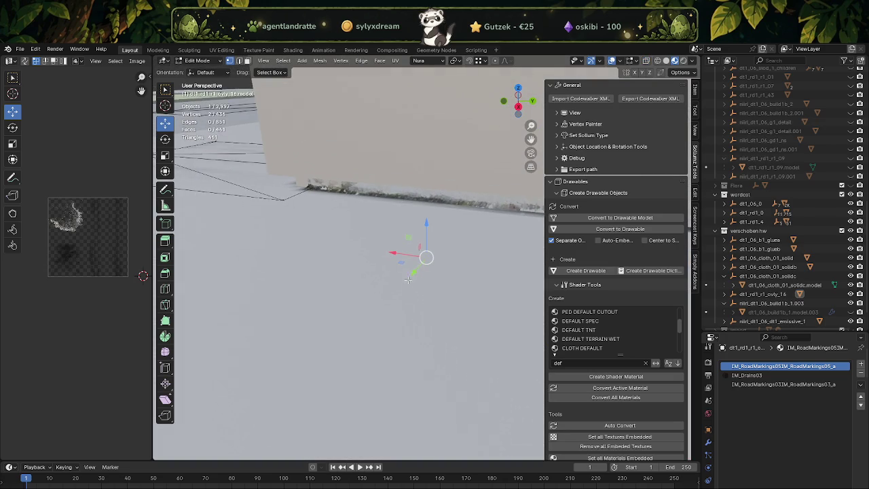
drag(429, 238, 422, 218)
drag(422, 218, 424, 305)
scroll(up, 3)
scroll(down, 3)
Step: Using X-ray, select the two lower corner vertices and lift them slightly
click(425, 306)
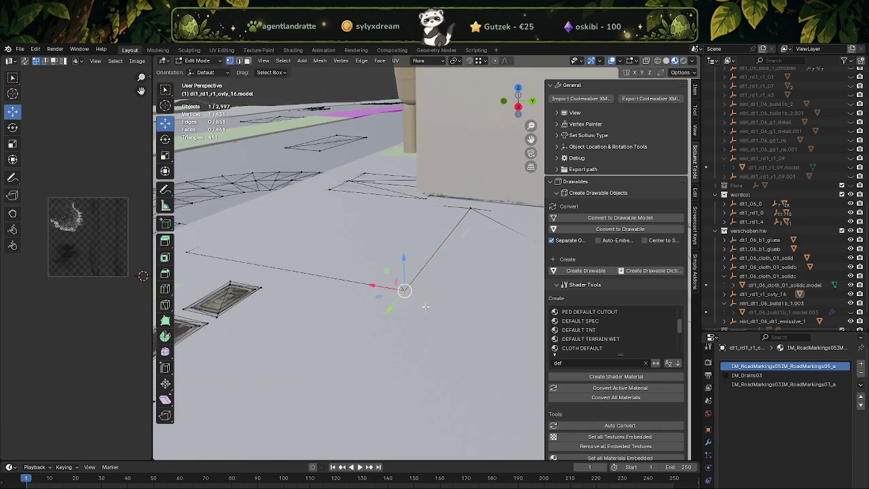
key(alt+z)
drag(457, 329, 400, 275)
drag(399, 275, 403, 275)
key(alt+z)
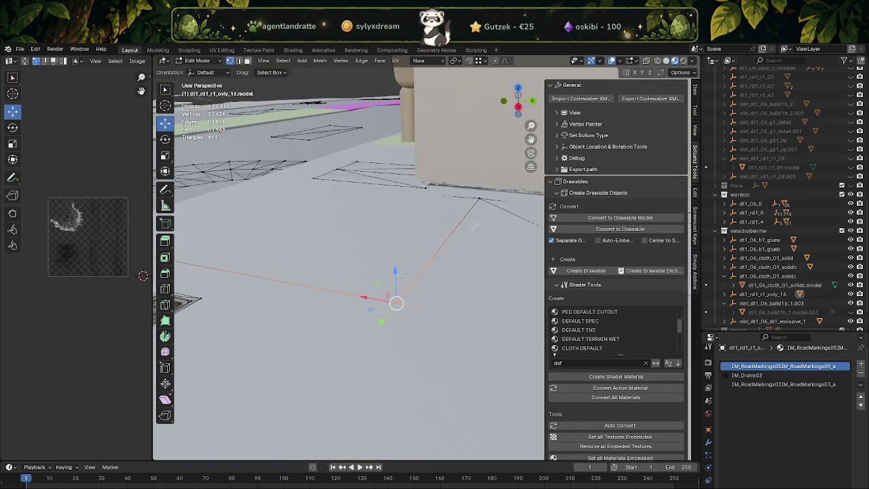
drag(395, 277, 395, 278)
drag(395, 279, 341, 235)
Step: Select another road vertex by the building and raise it about 0.13 m
drag(450, 258, 405, 301)
drag(437, 354, 436, 354)
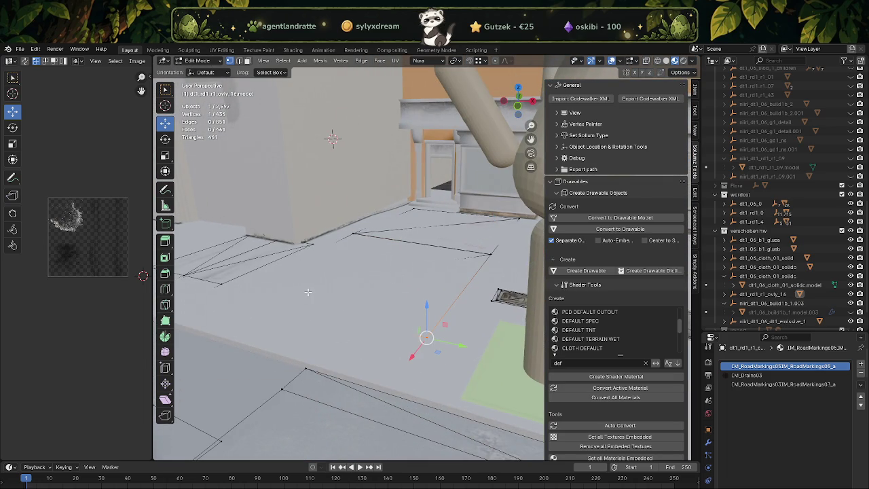
key(alt+z)
drag(291, 294, 295, 297)
key(alt+z)
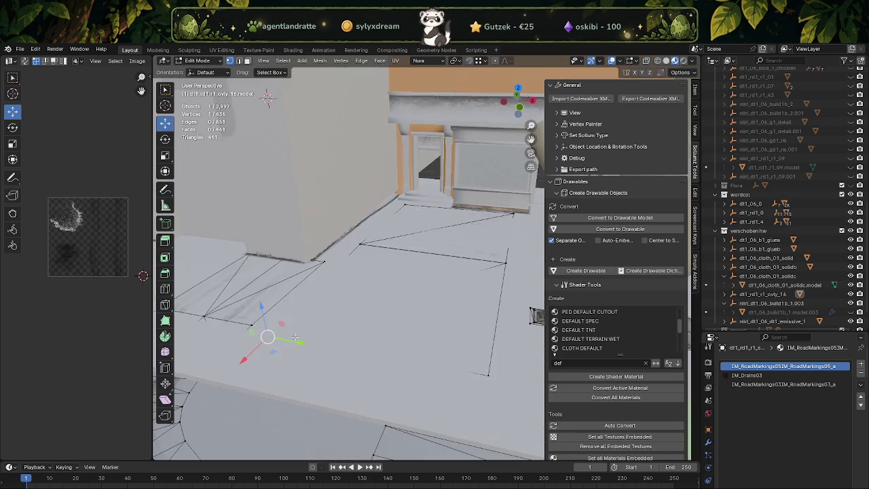
key(alt+z)
drag(281, 346, 306, 316)
key(alt+z)
drag(449, 296, 424, 228)
key(g)
key(z)
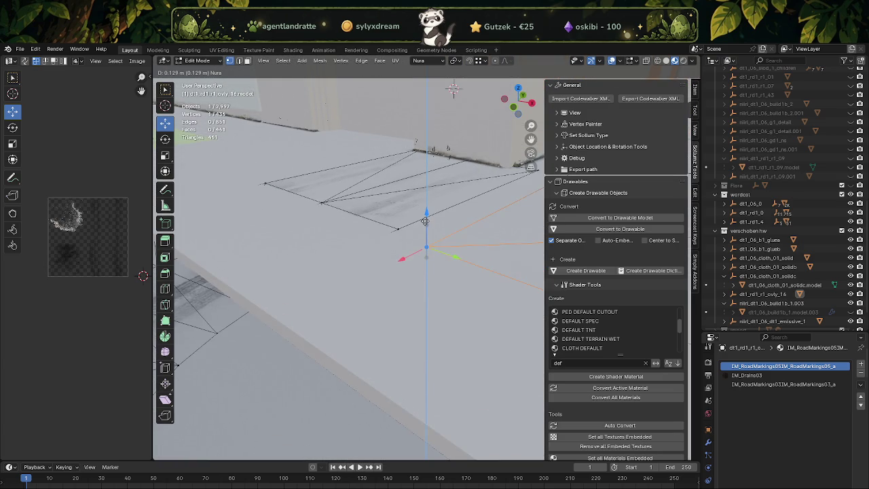
click(425, 221)
Step: Centre the view on that vertex and nudge its height slightly
drag(425, 222, 431, 306)
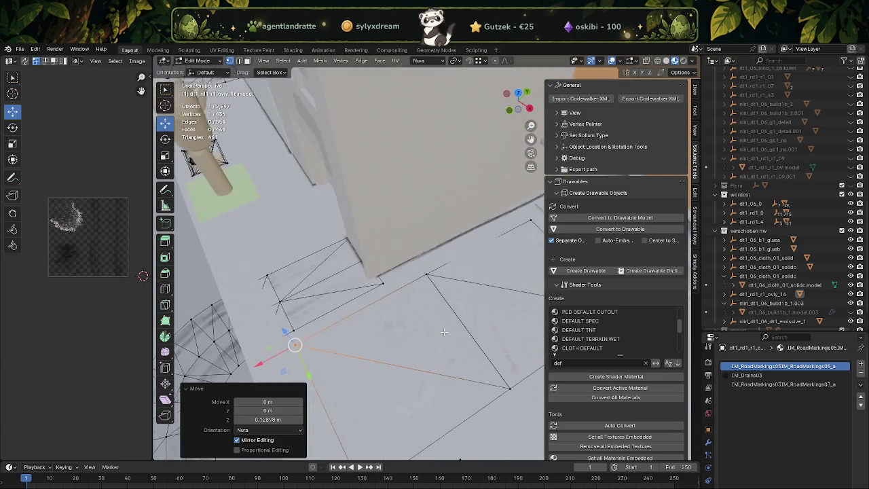
key(KP_Decimal)
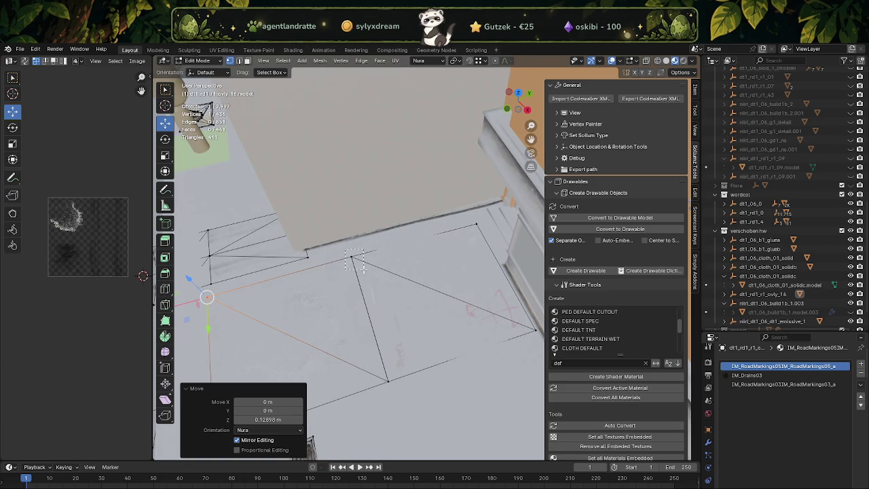
drag(383, 280, 408, 284)
key(shift+z)
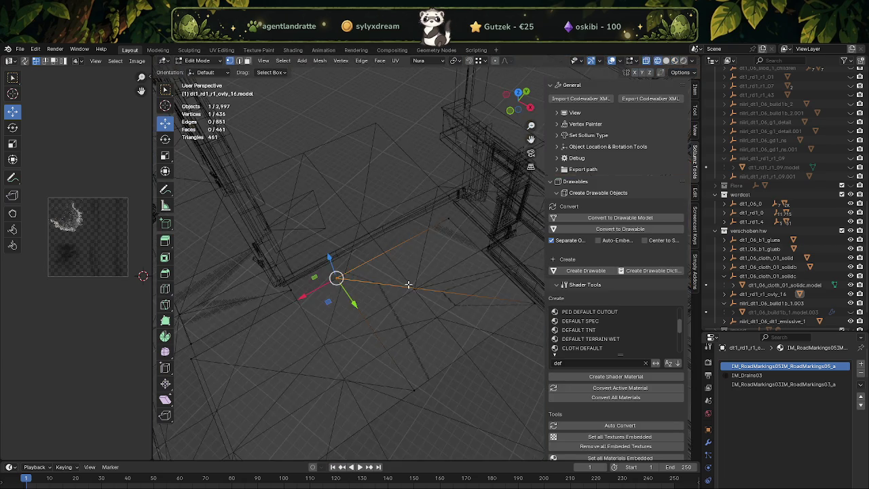
key(shift+z)
key(shift+z)
key(shift+z)
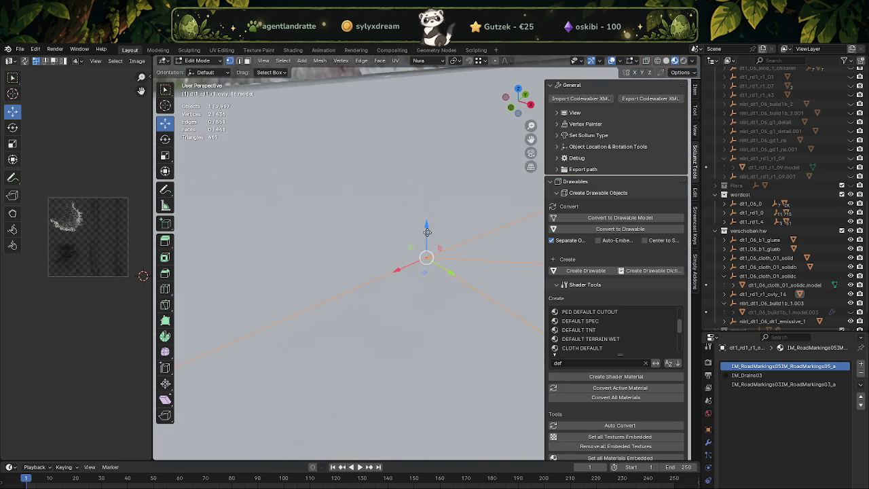
drag(426, 233, 427, 231)
scroll(down, 3)
scroll(down, 3)
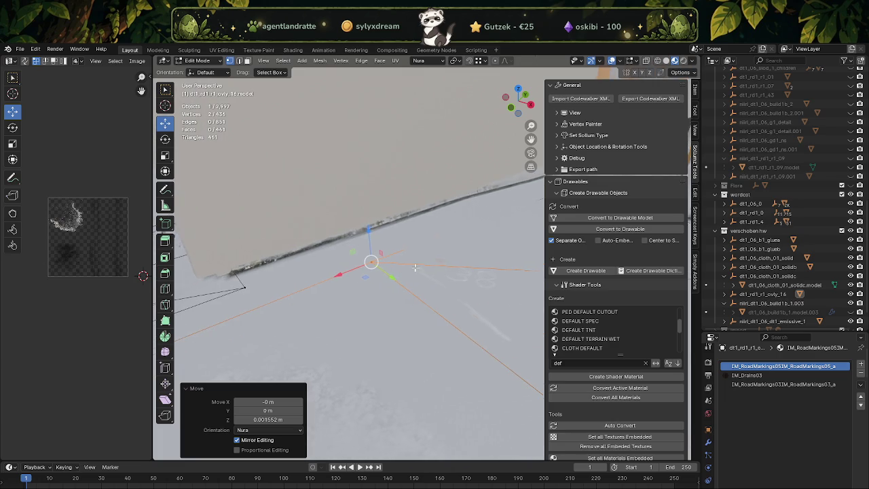
Step: Switch to edge select and select the long road edge in wireframe view
drag(416, 267, 426, 244)
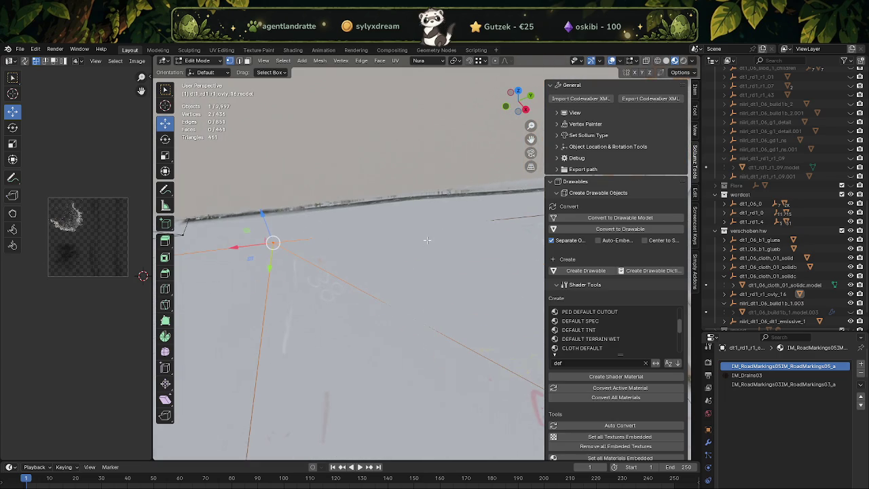
key(shift+z)
key(2)
click(420, 227)
Step: Subdivide the long road edge with one cut and raise it slightly
right_click(446, 243)
click(431, 237)
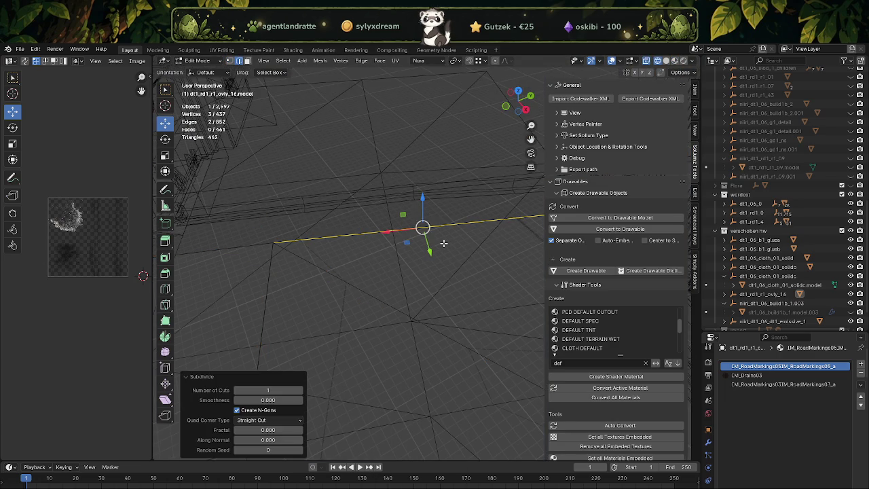
key(shift+z)
key(shift+z)
drag(450, 295, 434, 249)
key(shift+z)
drag(426, 240, 426, 239)
Step: Select and split another road edge, raising it slightly
drag(455, 356, 449, 316)
click(452, 314)
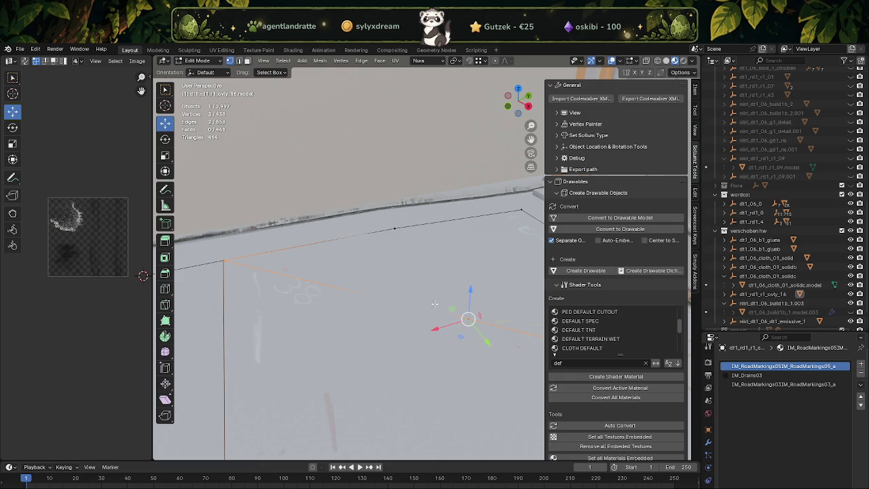
drag(469, 291, 468, 292)
drag(468, 293, 335, 257)
Step: Raise the vertex by the kerb about 0.10 m
click(334, 211)
drag(329, 181, 329, 184)
drag(329, 184, 314, 294)
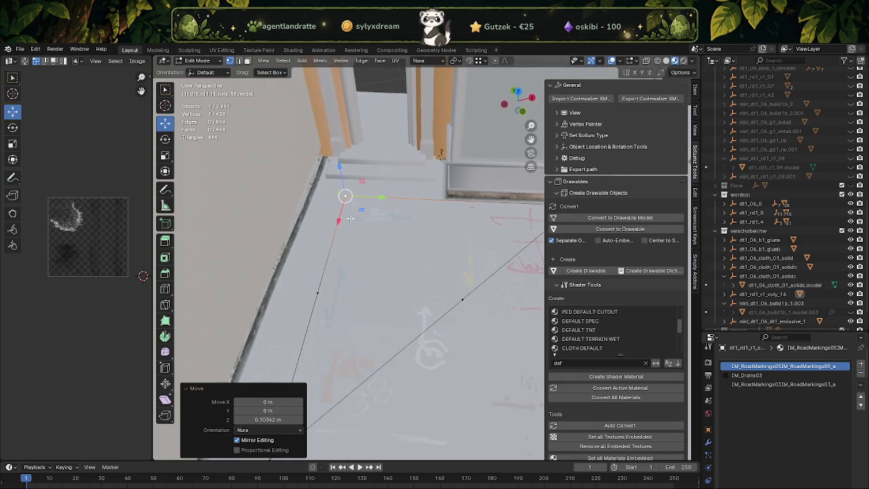
Step: Slide a vertex along its edge and lower the top corner vertex about 0.085 m
click(317, 294)
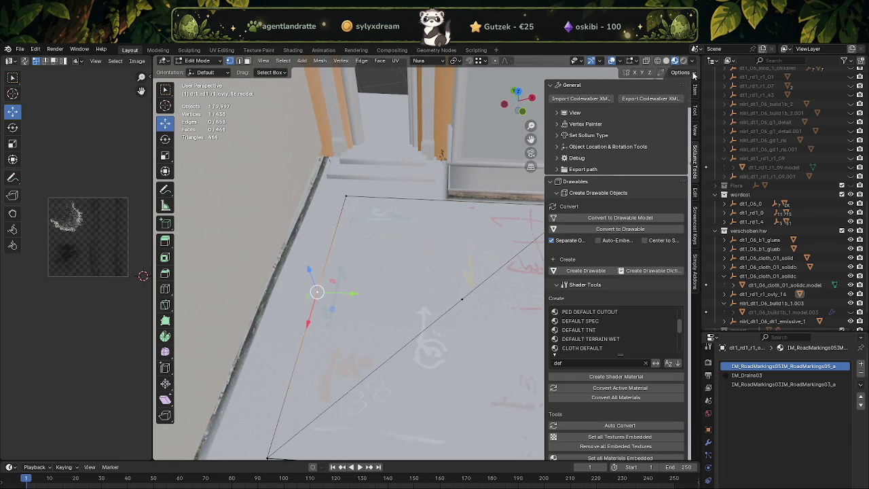
click(681, 72)
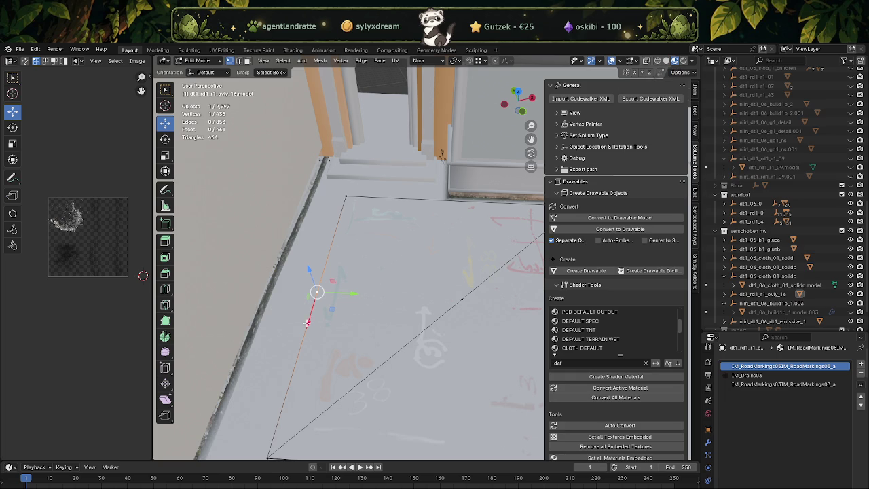
drag(308, 324, 315, 300)
click(345, 197)
drag(342, 182, 341, 186)
drag(342, 185, 353, 339)
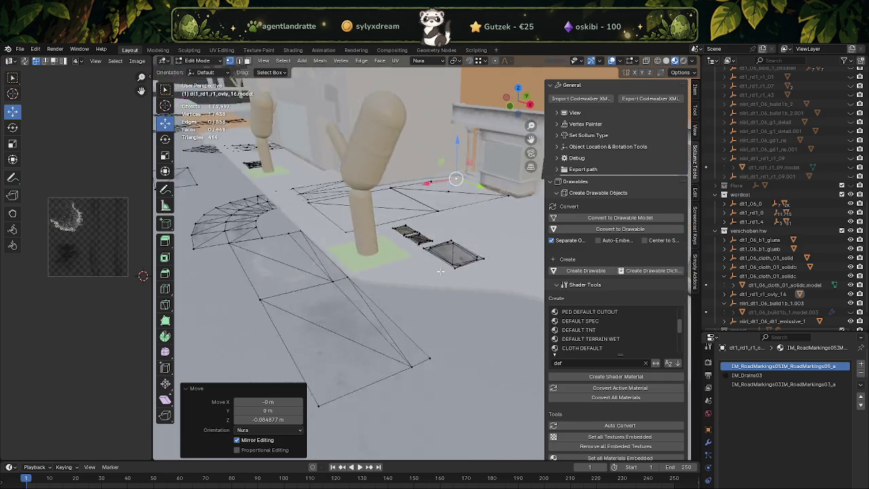
Step: Box-select the first patch of unwanted road faces and delete their vertices
key(shift+z)
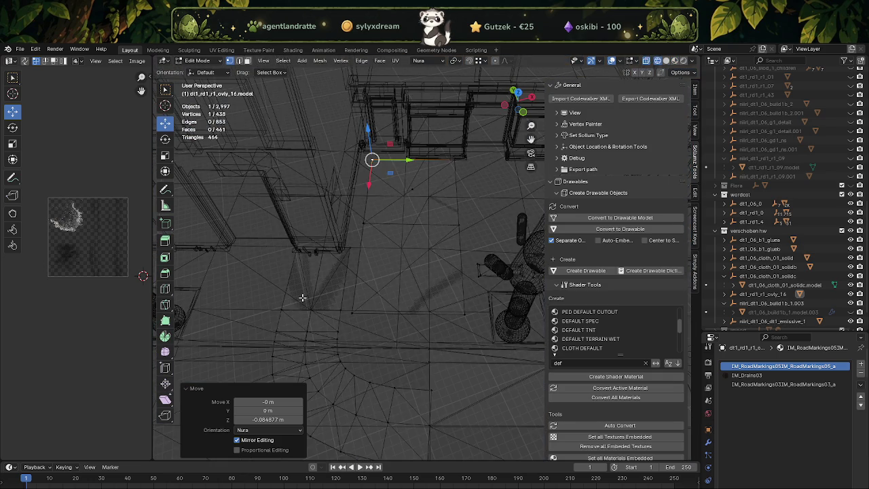
drag(268, 239, 346, 335)
drag(245, 322, 358, 414)
drag(357, 414, 253, 327)
drag(239, 283, 398, 394)
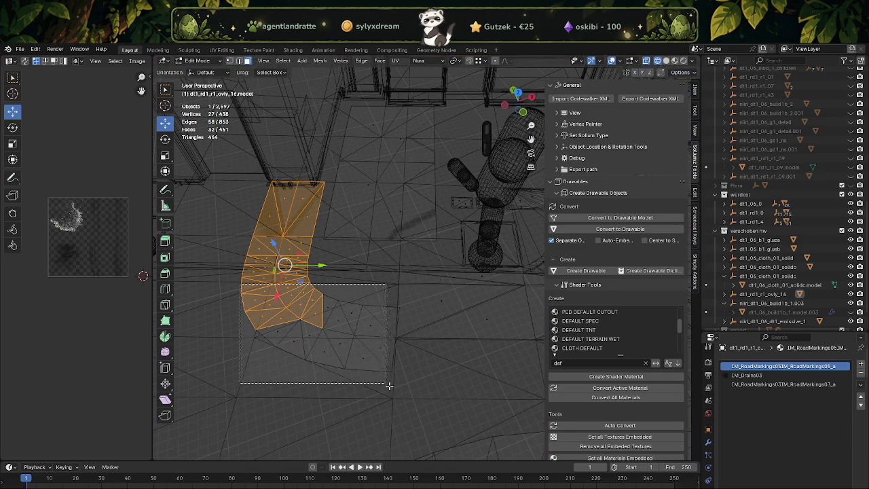
key(x)
click(397, 391)
Step: Delete a second strip of road faces
drag(397, 391, 330, 248)
drag(306, 227, 435, 376)
key(x)
click(436, 376)
drag(437, 376, 372, 367)
Step: Isolate the curved road strip with Ctrl+L, trial-move it down the street, then undo
key(a)
key(shift+z)
scroll(down, 3)
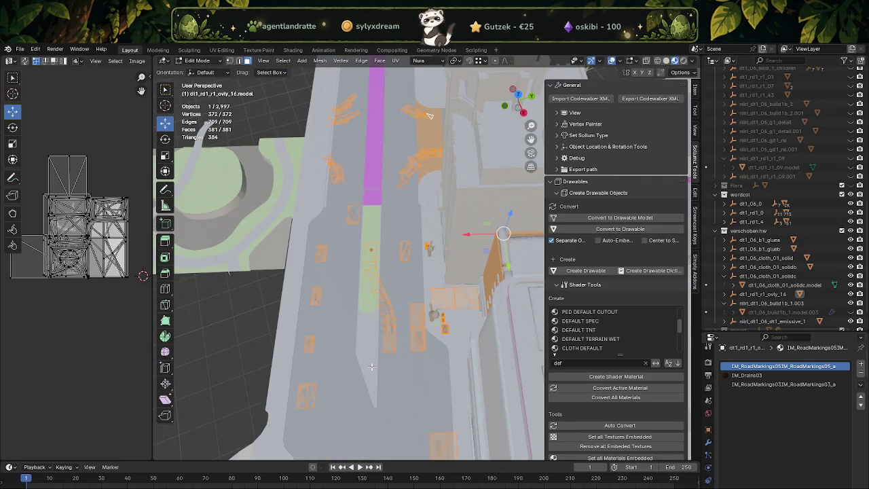
drag(371, 367, 372, 346)
key(shift+z)
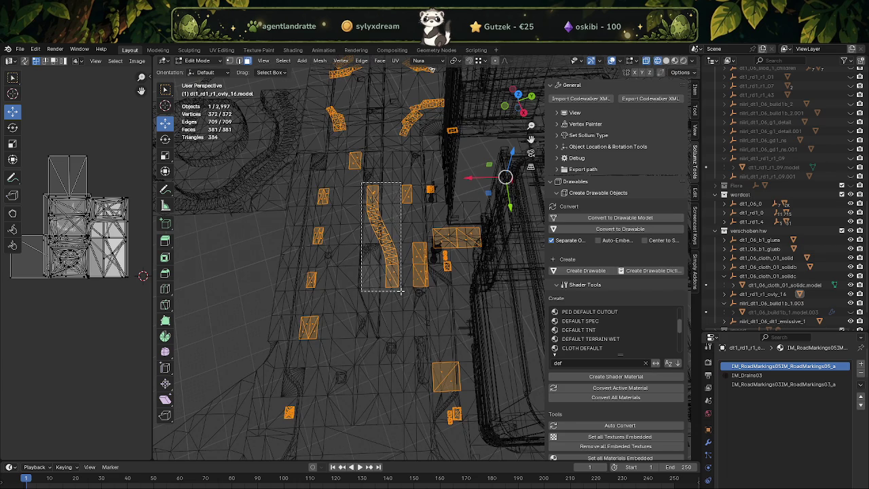
click(378, 265)
key(ctrl+l)
drag(378, 265, 383, 416)
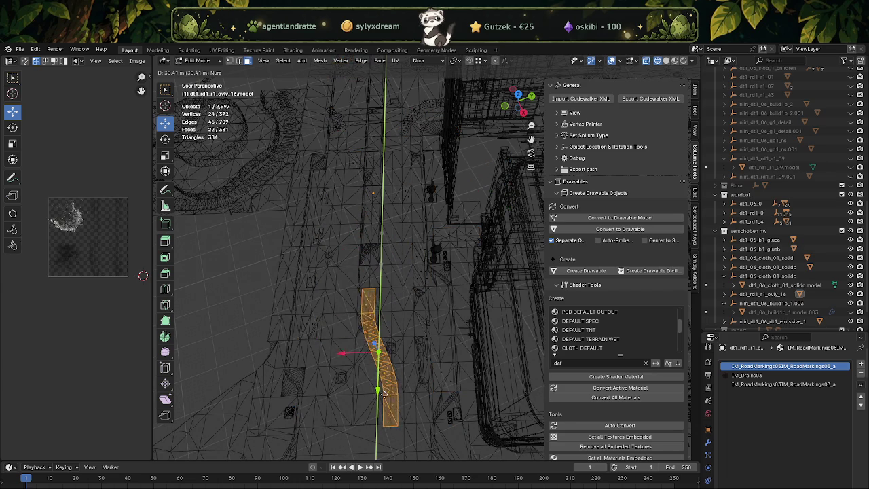
key(shift+z)
scroll(up, 3)
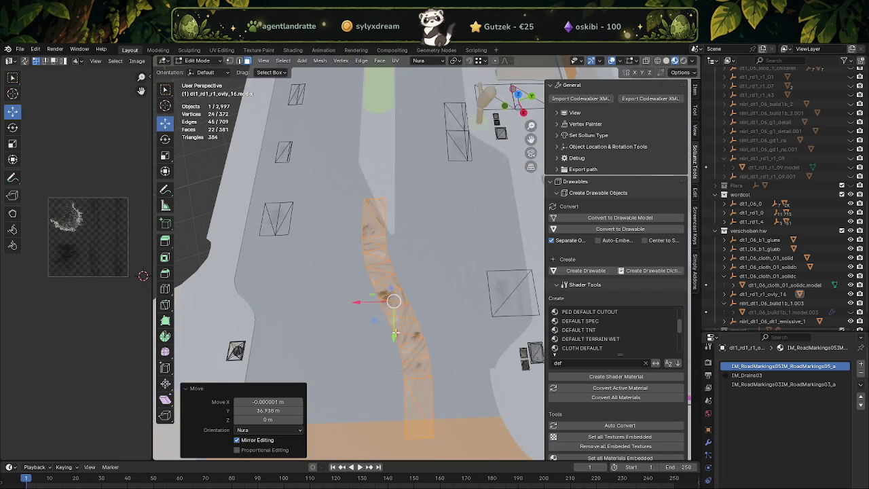
key(ctrl+z)
Step: Enable Correct Face Attributes and move the curved strip down the street and about 1 m sideways
click(681, 72)
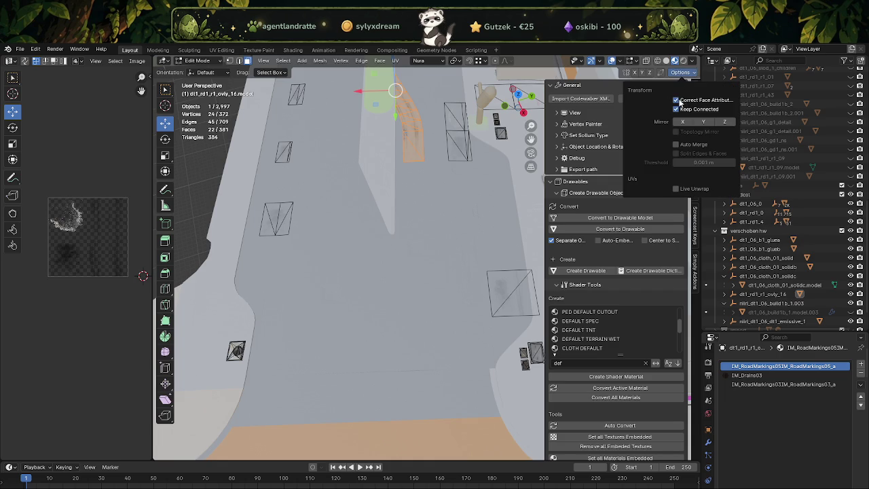
click(682, 101)
drag(396, 119, 383, 328)
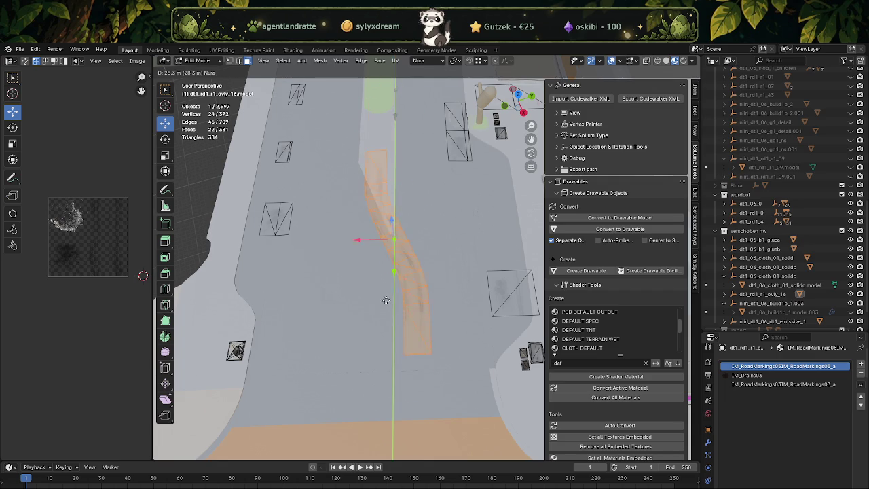
drag(358, 296, 331, 297)
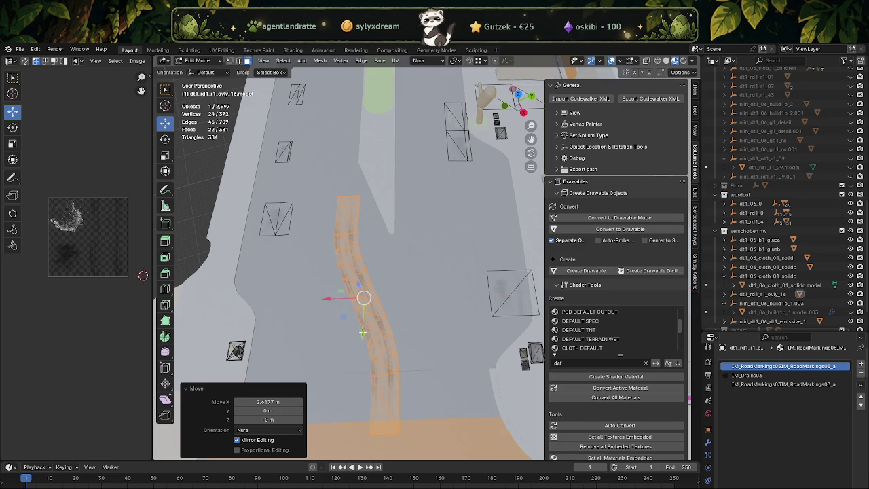
drag(362, 332, 356, 274)
drag(331, 245, 324, 246)
drag(359, 275, 356, 257)
Step: Lower the strip about 0.53 m onto the road surface
drag(356, 256, 428, 233)
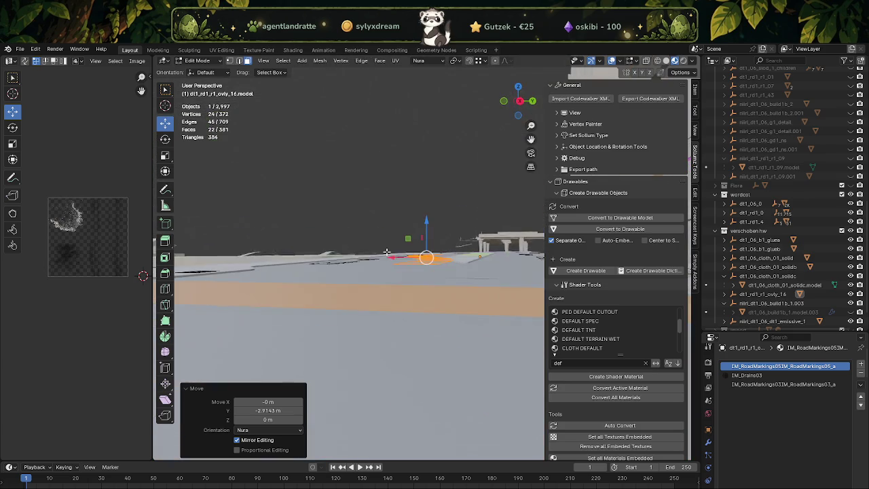
drag(426, 235, 421, 236)
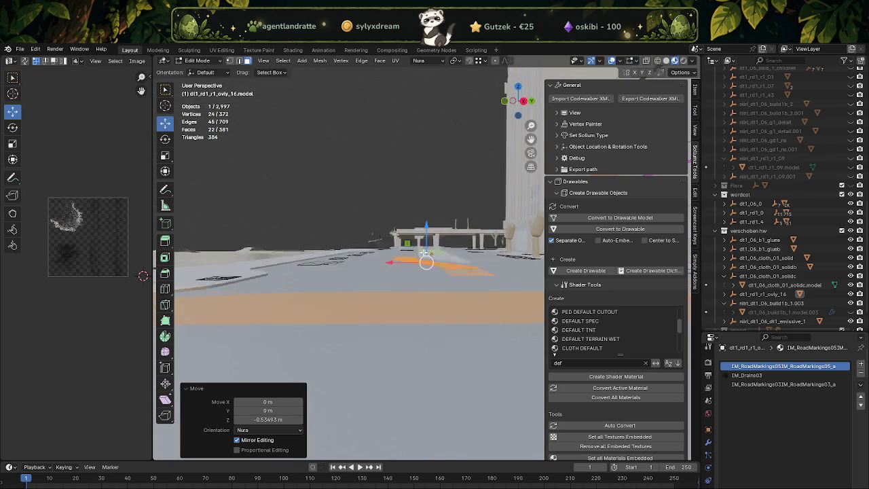
drag(421, 235, 423, 294)
Step: Select just the small road overlay quad and lower it along Z below the road
scroll(up, 3)
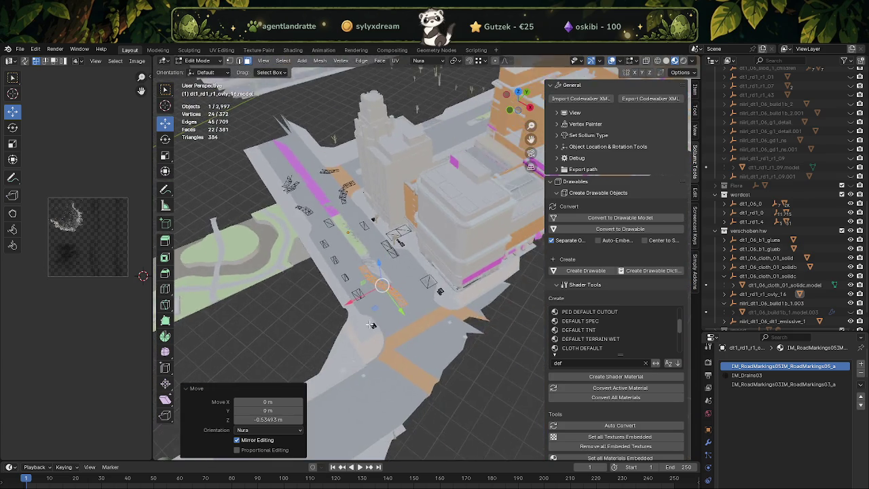
scroll(up, 3)
scroll(up, 3)
scroll(up, 3)
drag(457, 341, 457, 364)
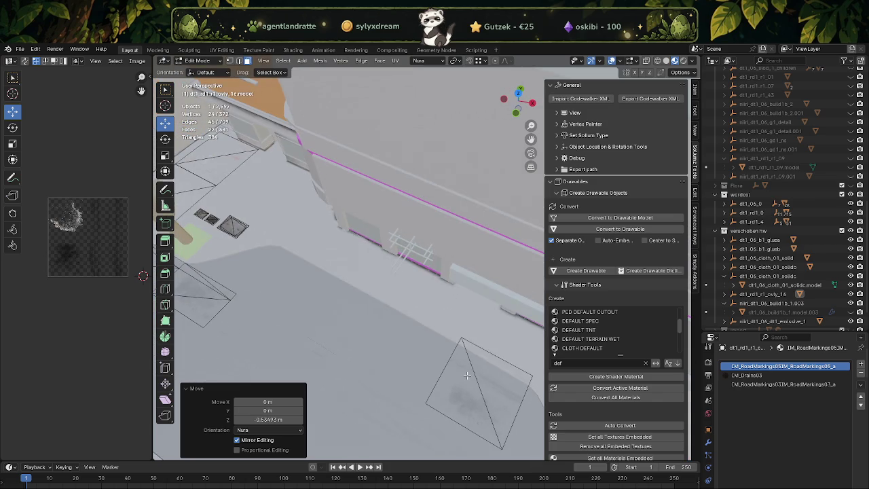
click(477, 386)
key(KP_Decimal)
scroll(down, 3)
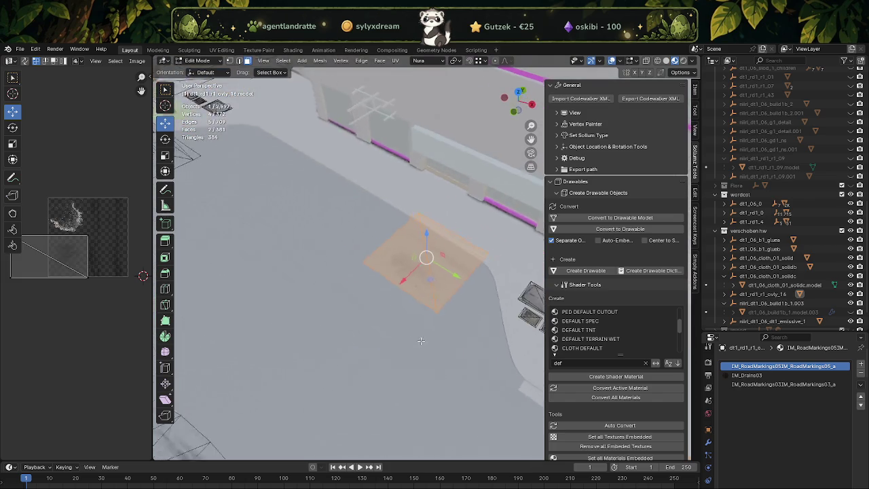
scroll(down, 3)
scroll(down, 3)
key(g)
key(z)
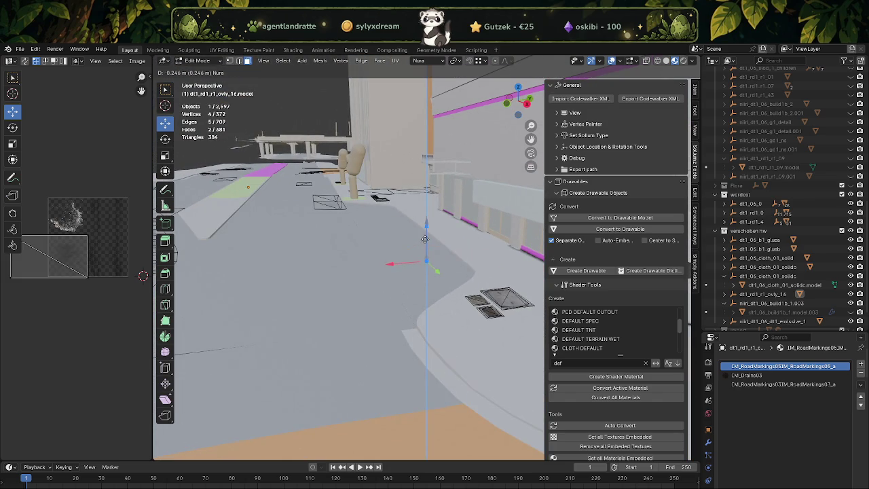
click(424, 238)
Step: Shift the overlay quad sideways along one horizontal axis
drag(424, 237, 386, 267)
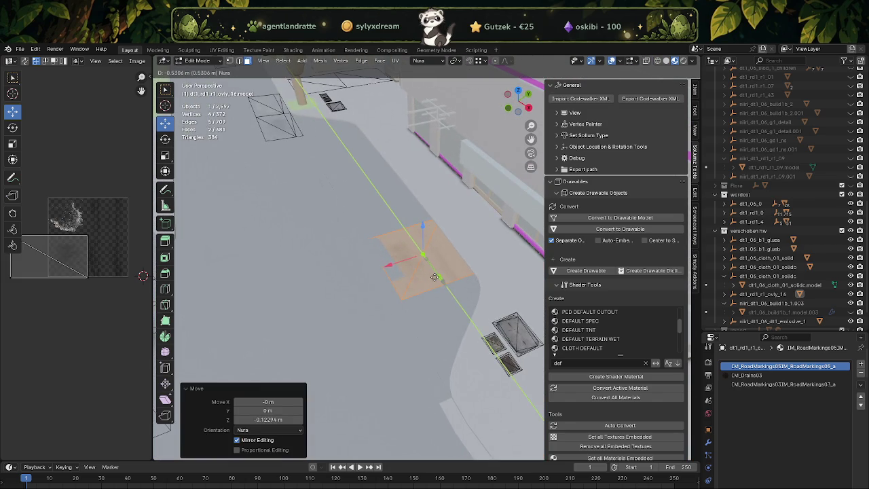
key(g)
key(x)
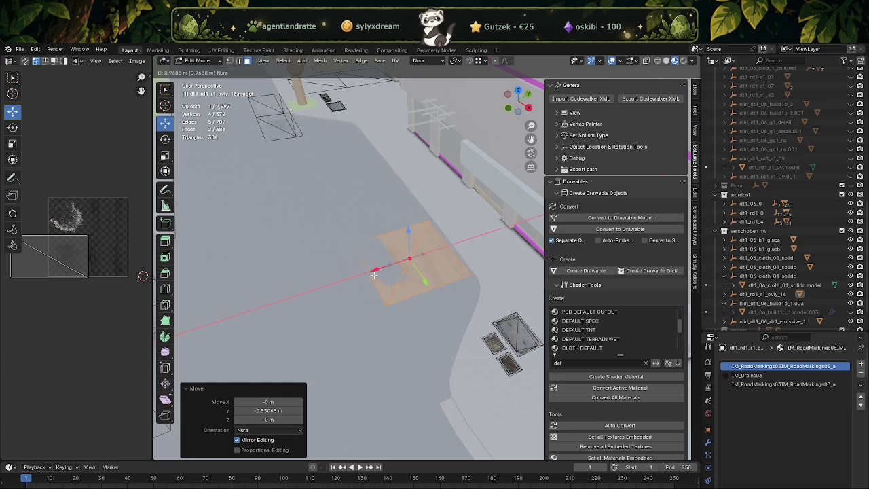
click(375, 275)
Step: Raise two corner vertices of the quad slightly and return to object mode
scroll(up, 3)
click(345, 236)
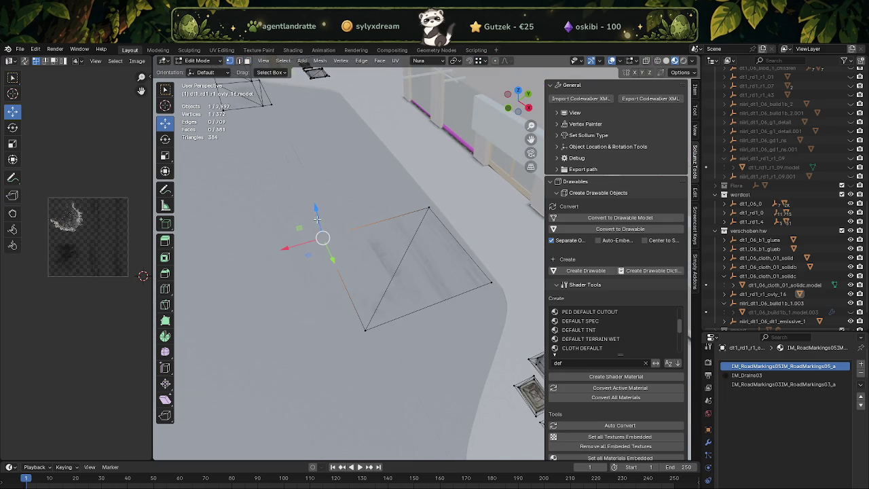
drag(318, 217, 318, 214)
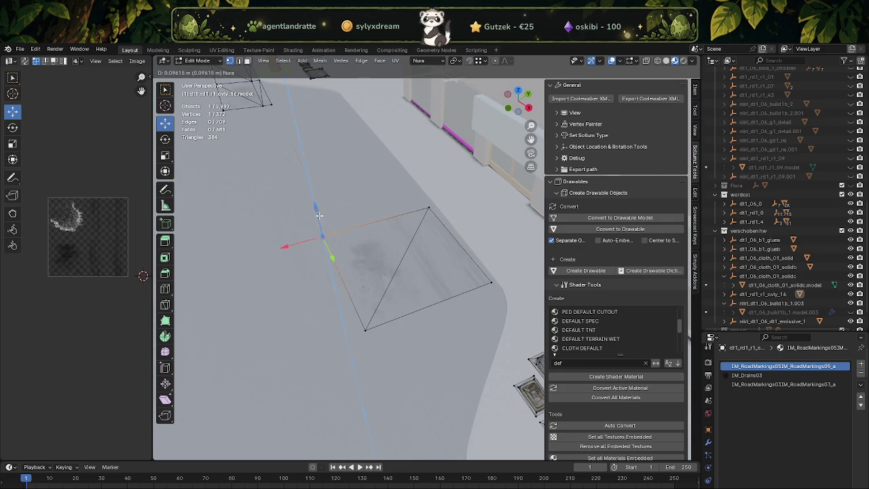
click(366, 313)
drag(363, 309, 359, 310)
scroll(down, 3)
key(Tab)
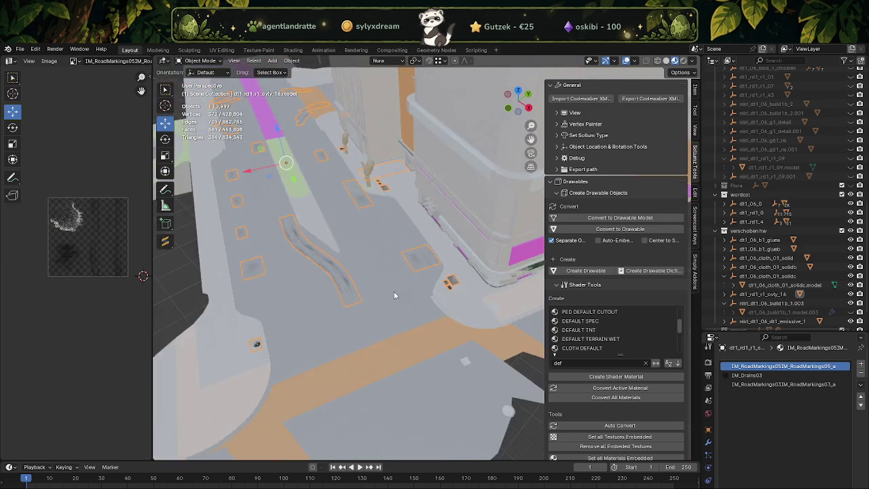
drag(475, 306, 451, 293)
scroll(down, 3)
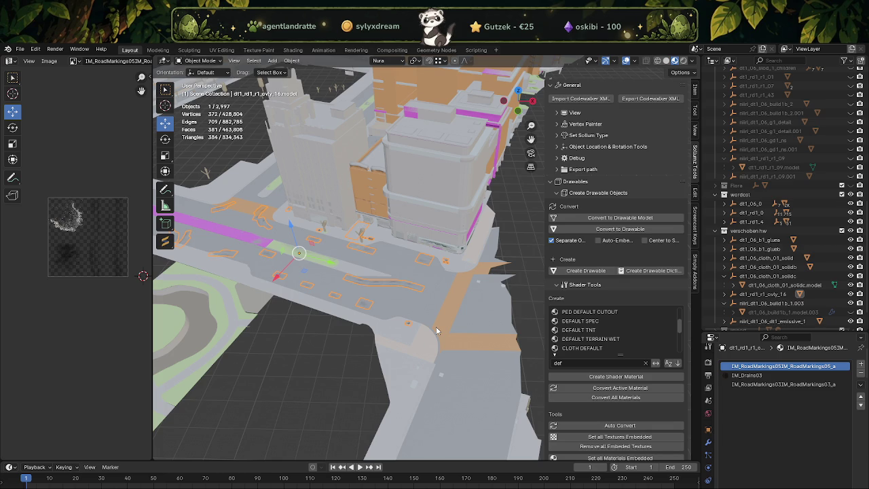
drag(460, 294, 425, 316)
scroll(up, 3)
scroll(down, 3)
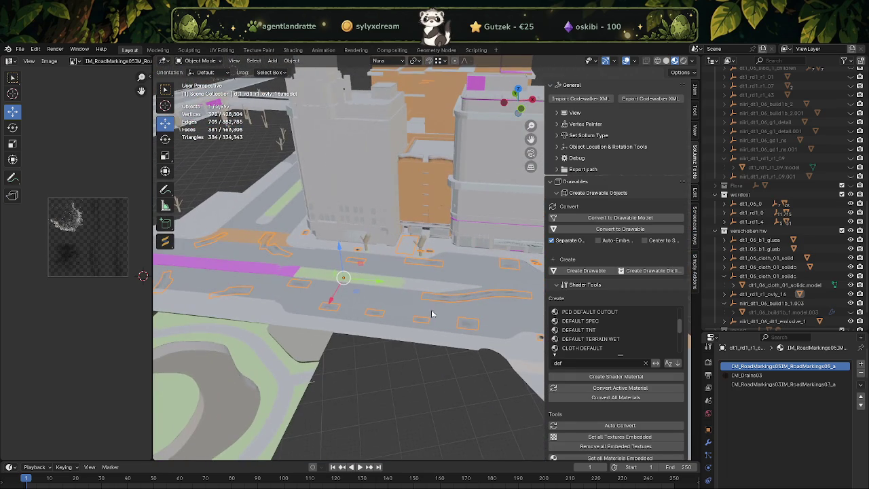
click(771, 296)
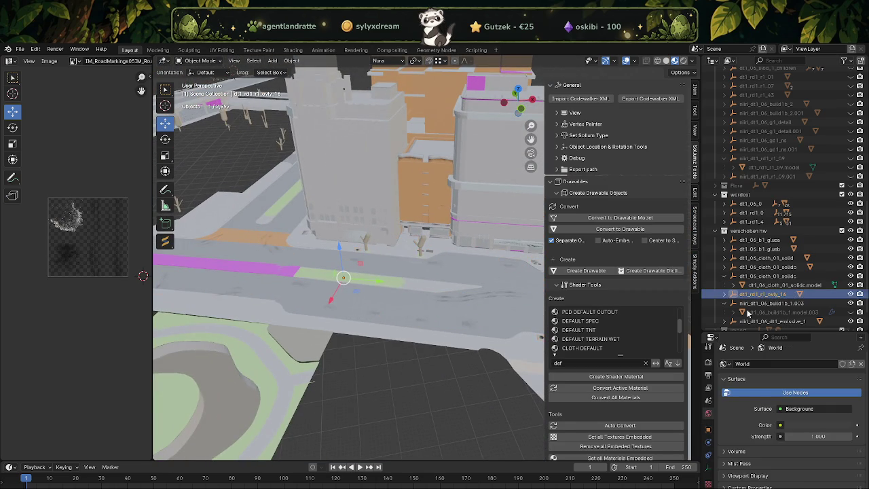
Step: Set dt1_rd1_r1_ovly_16's location to 0 on X, Y and Z
click(710, 430)
click(807, 393)
key(Tab)
text(0)
key(Tab)
text(0)
key(Tab)
key(Return)
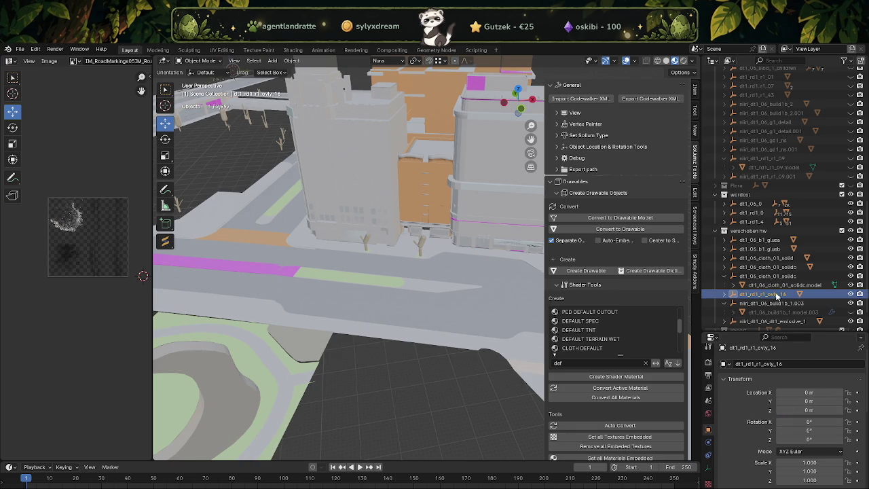
Step: Export the object as CodeWalker XML into the hw_blind folder
click(650, 99)
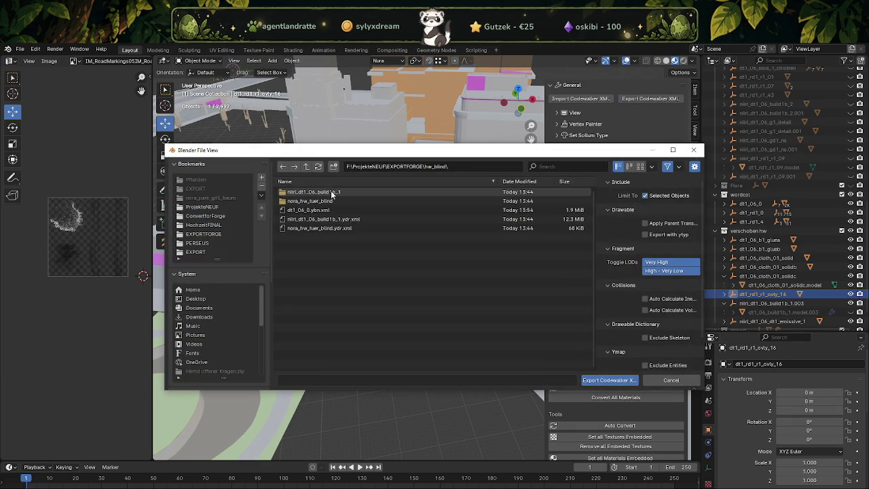
click(636, 381)
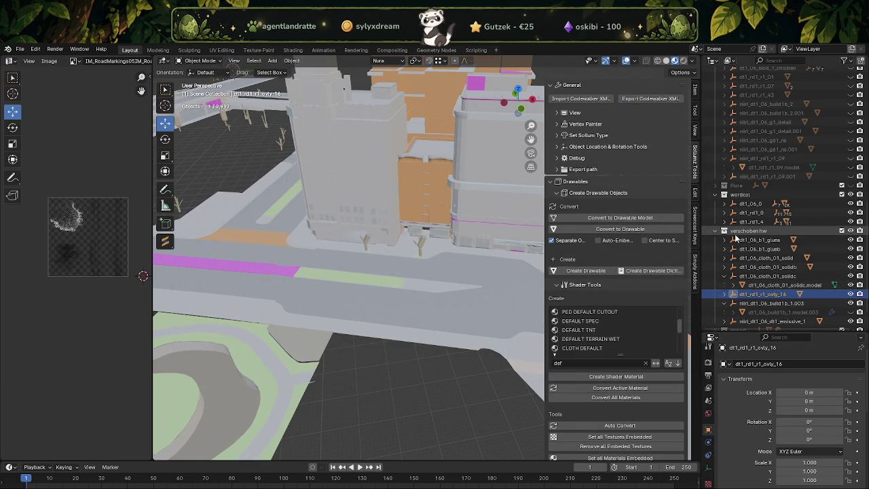
drag(508, 253, 461, 253)
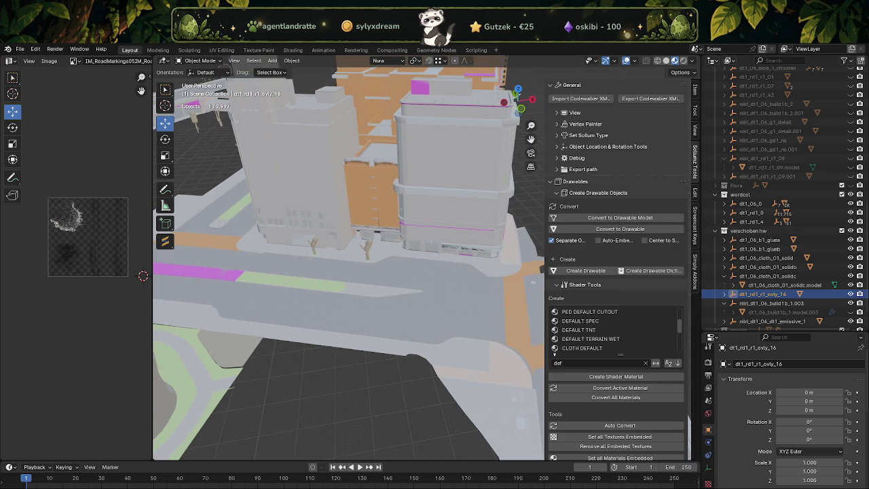
key(alt+Tab)
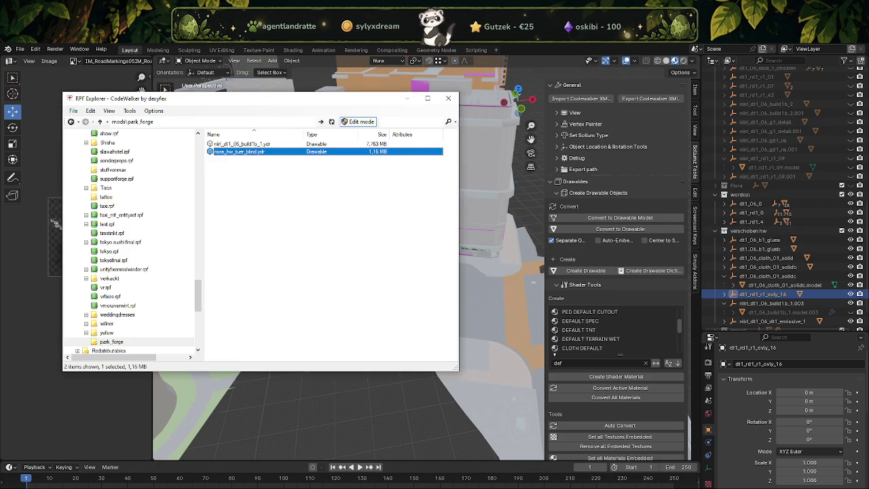
Step: Add dt1_06_0.ybn and dt1_rd1_r1_ovly_16.ydr from hw_blind into the park_forge archive
click(155, 483)
click(139, 480)
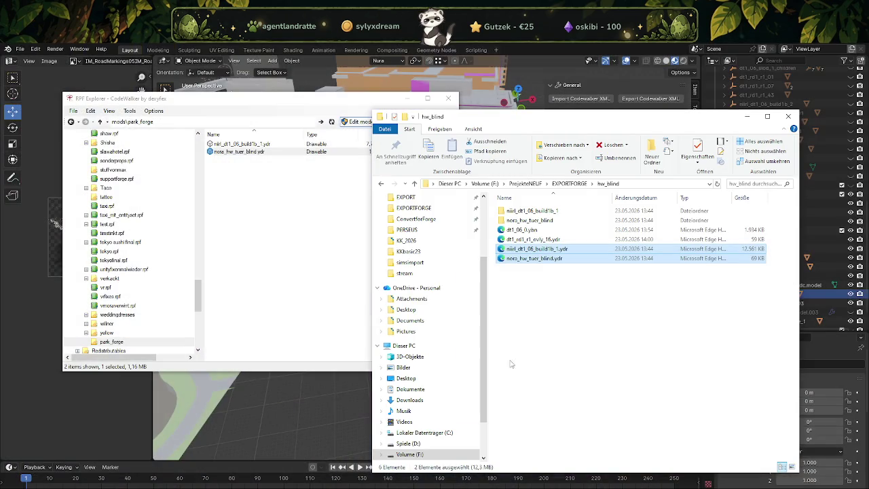
click(521, 230)
click(533, 239)
drag(533, 239, 265, 227)
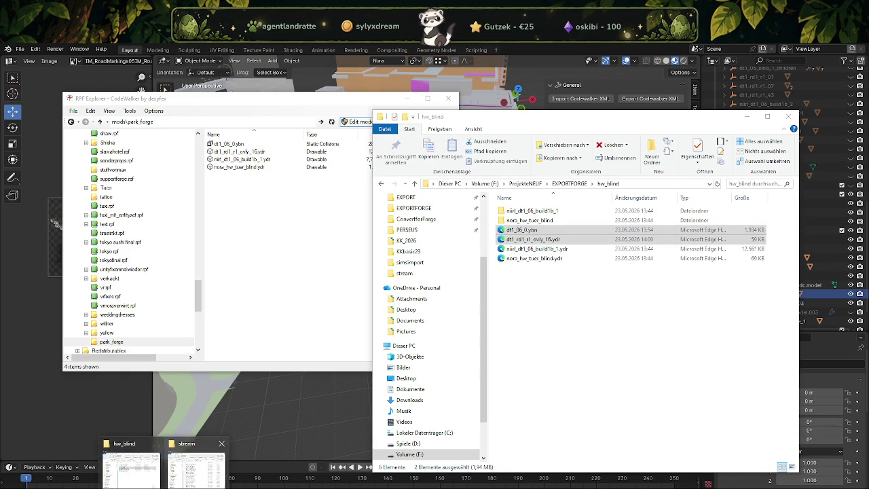
Step: Copy all four park_forge files into the stream folder, replacing the existing ones
click(197, 466)
click(241, 144)
key(ctrl+a)
drag(226, 159, 633, 326)
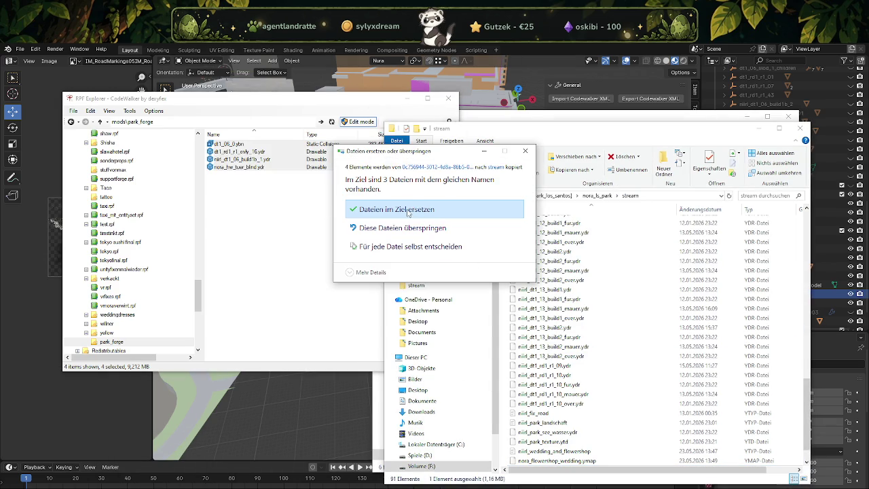
click(408, 212)
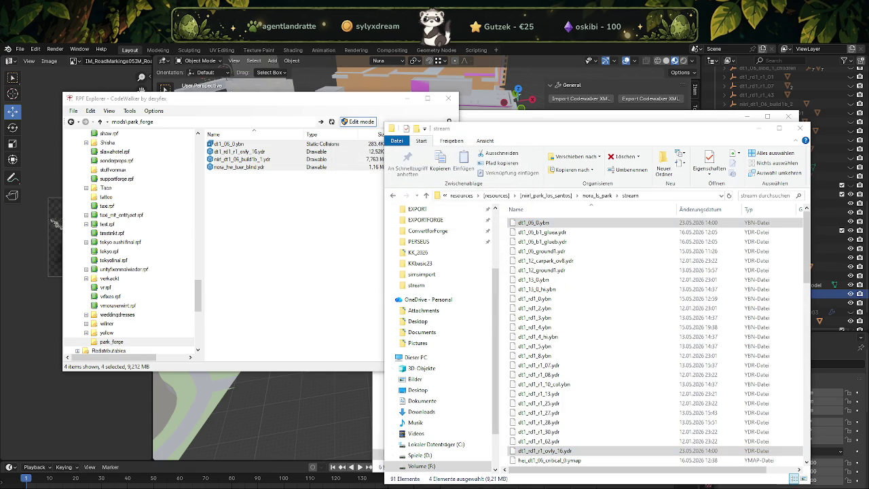
click(408, 453)
Step: Close the CodeWalker project window and reopen the project
click(373, 51)
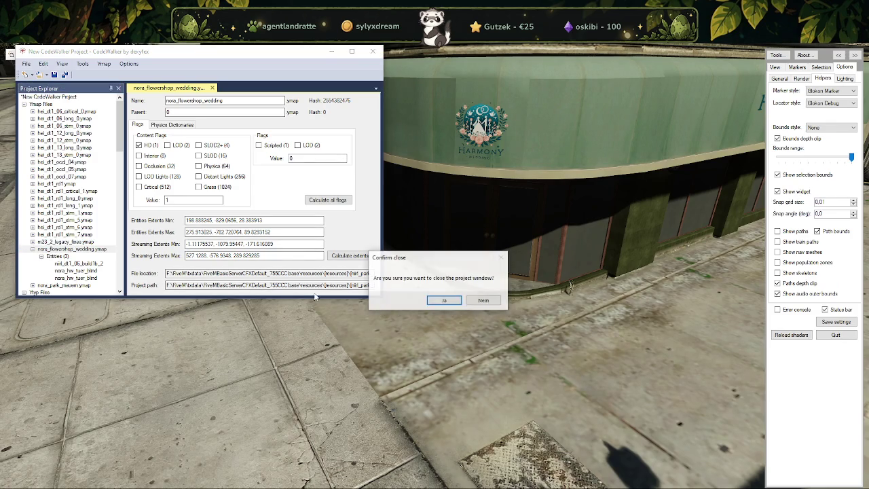
click(444, 301)
click(444, 300)
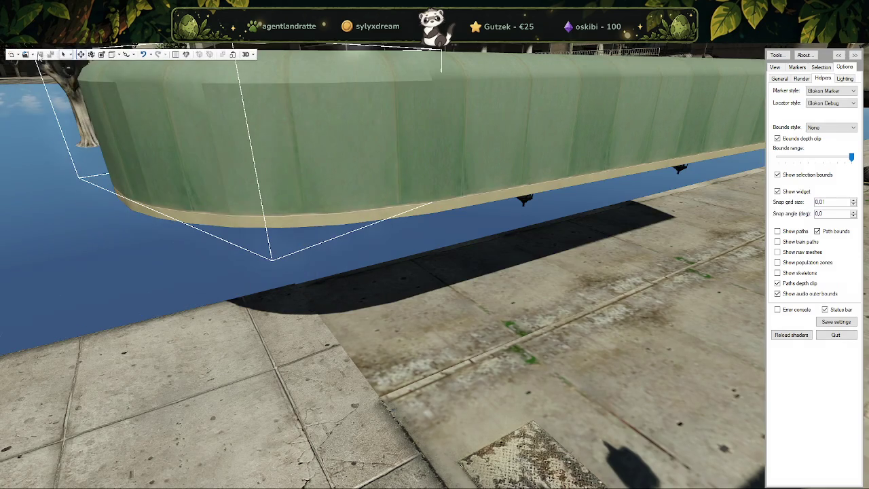
click(32, 54)
click(49, 84)
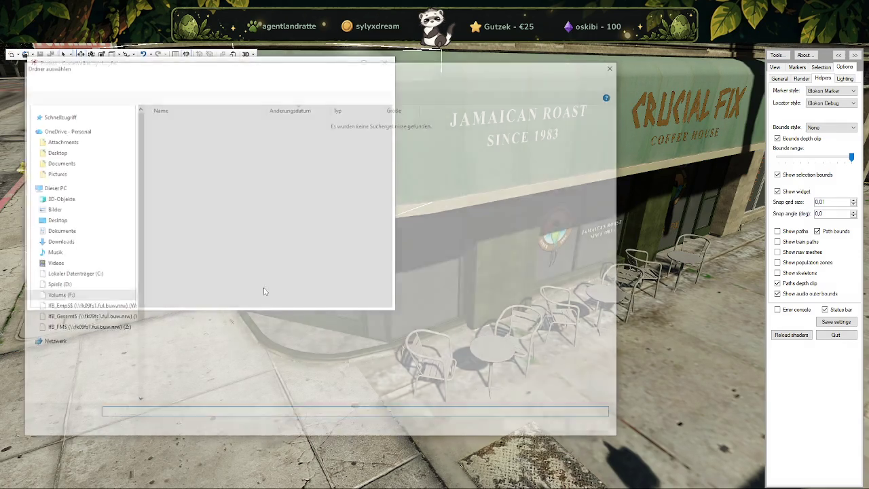
click(537, 430)
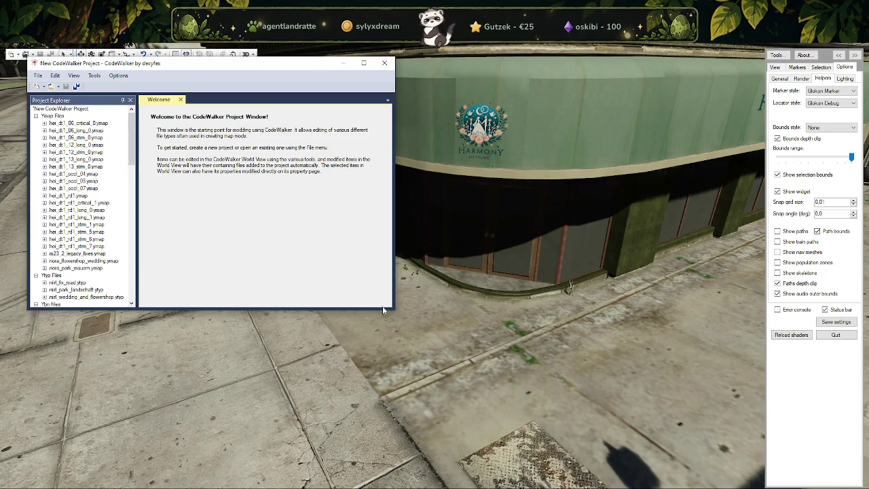
Step: Fly the camera to the street by the Harmony shop and show the selection modes
drag(435, 204, 467, 319)
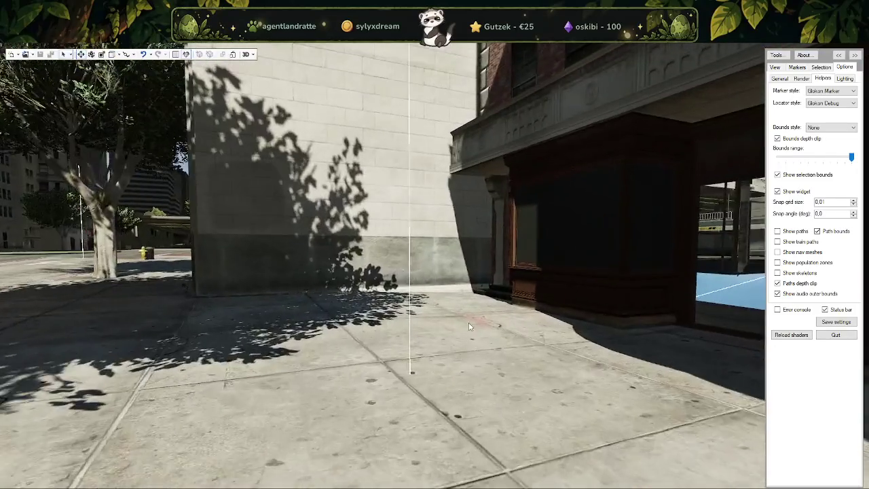
drag(468, 320, 734, 178)
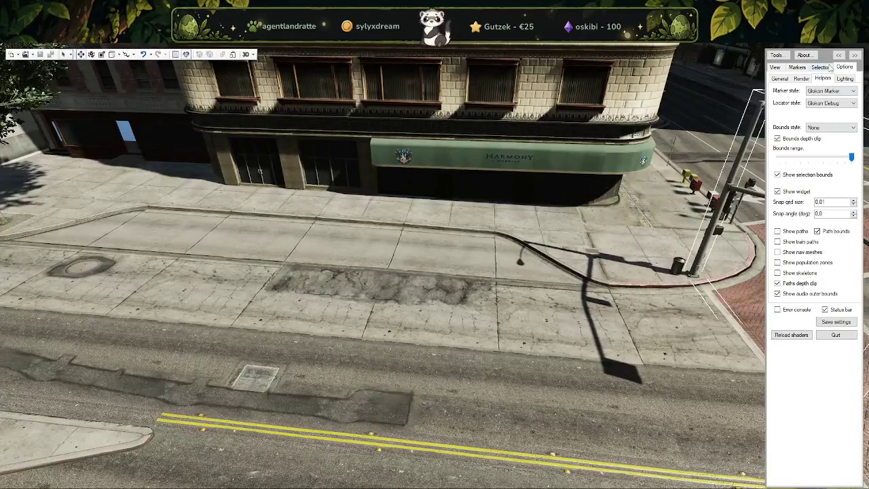
click(829, 67)
click(830, 90)
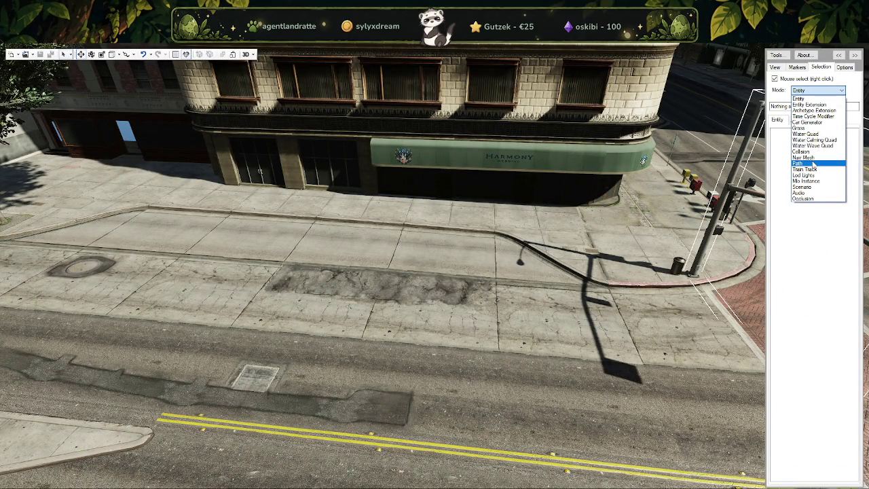
Step: In Path mode, select node 464 423, toggle its section's enabled state and raise it slightly
click(815, 163)
drag(516, 265, 449, 201)
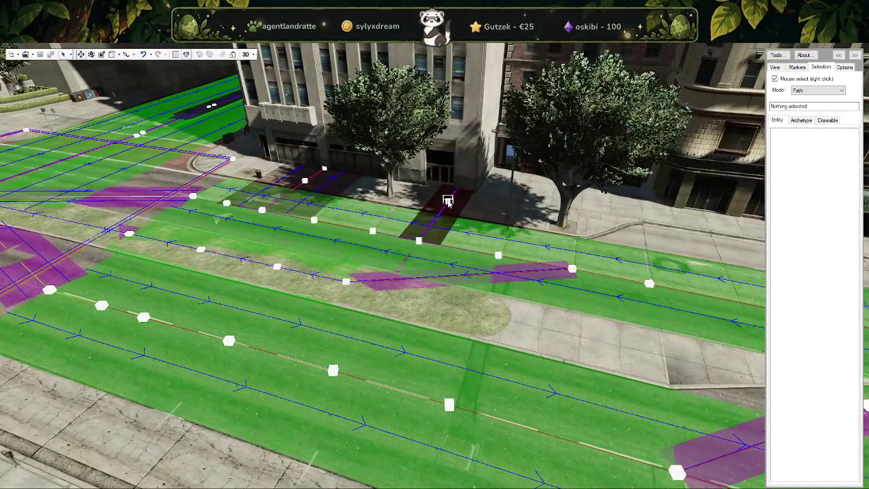
right_click(448, 201)
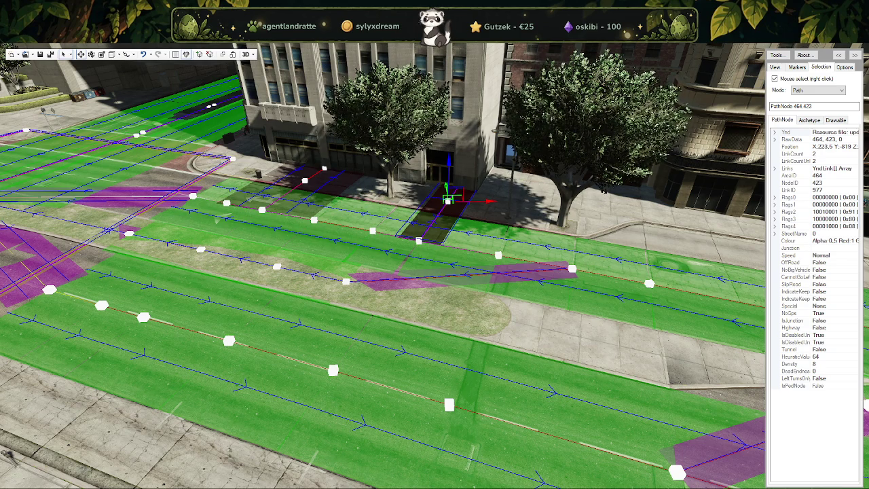
drag(215, 151, 348, 152)
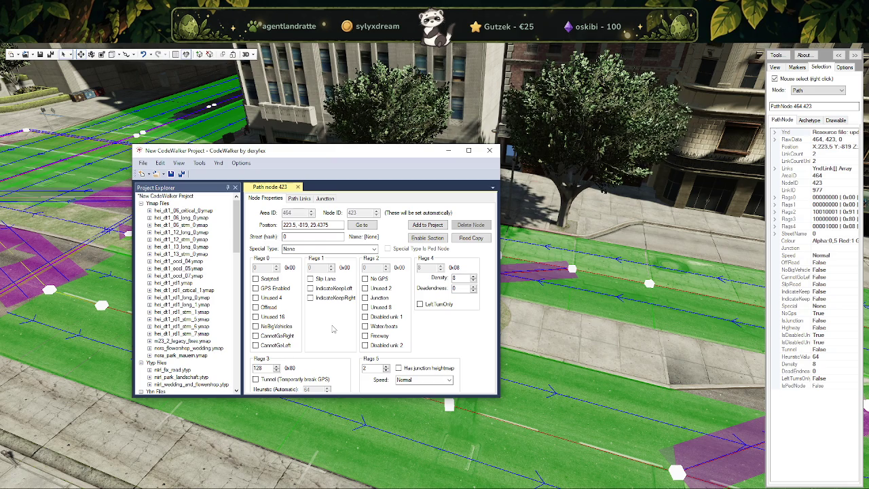
click(427, 239)
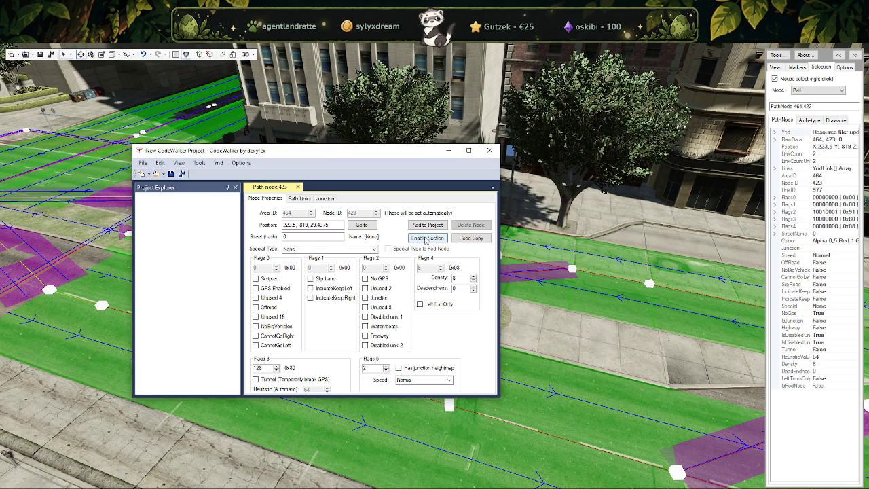
drag(371, 152, 0, 160)
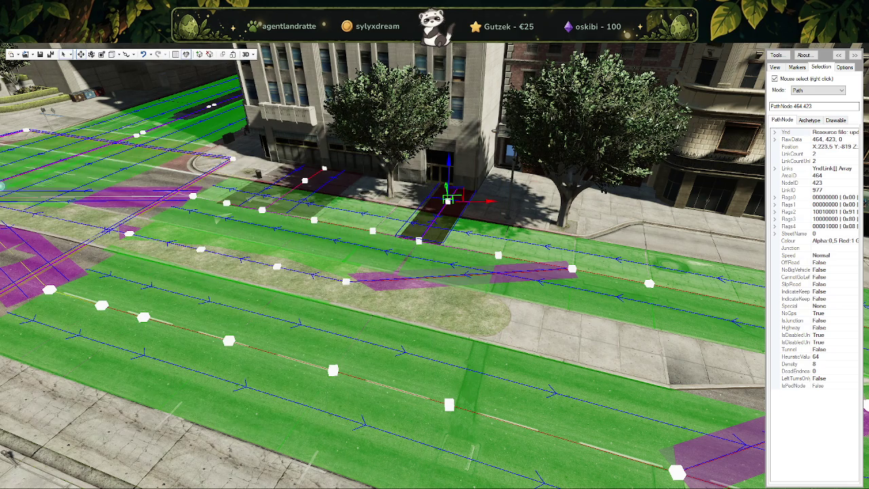
drag(448, 165, 194, 139)
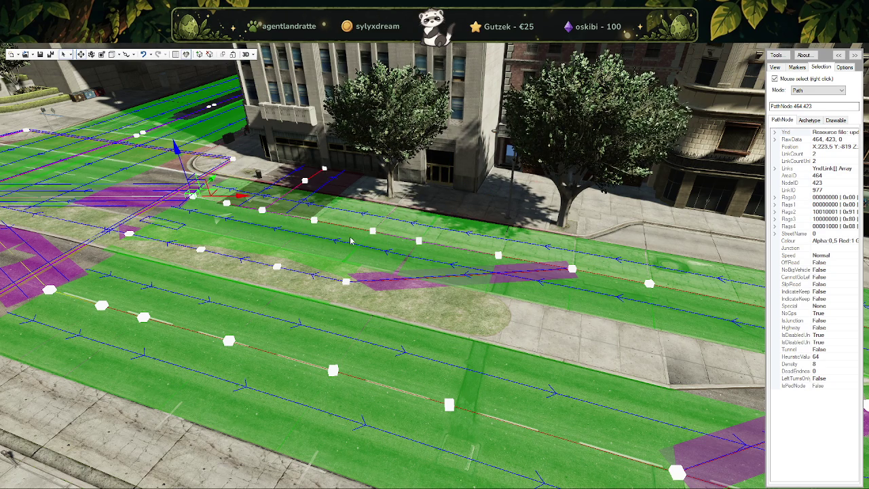
drag(351, 241, 516, 272)
Step: Delete path node 464 430, then pick node 464 439 and undo the change
right_click(532, 274)
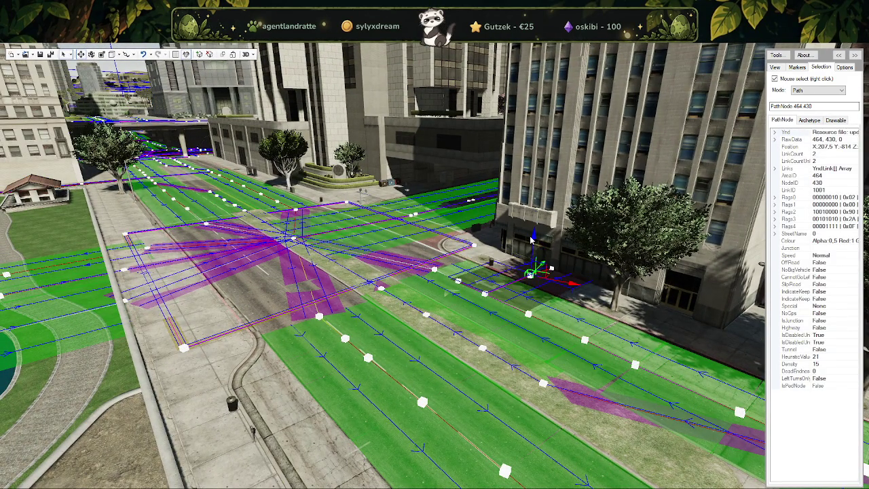
key(Delete)
right_click(553, 273)
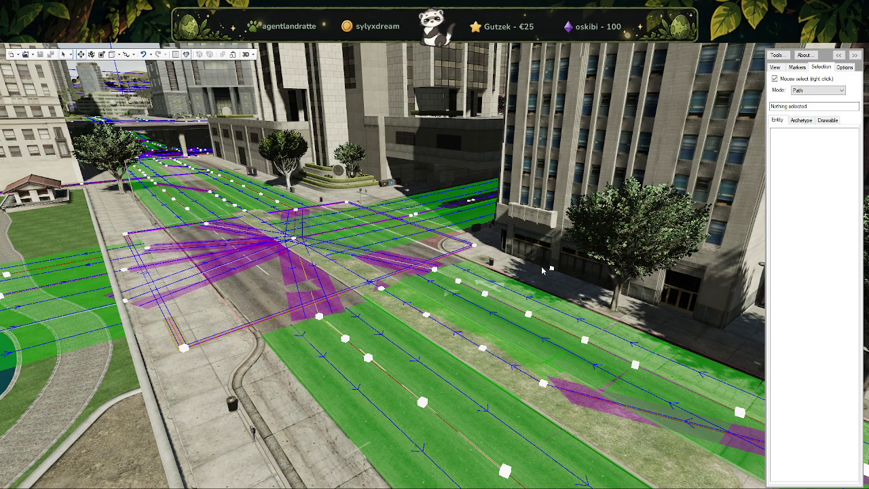
right_click(551, 268)
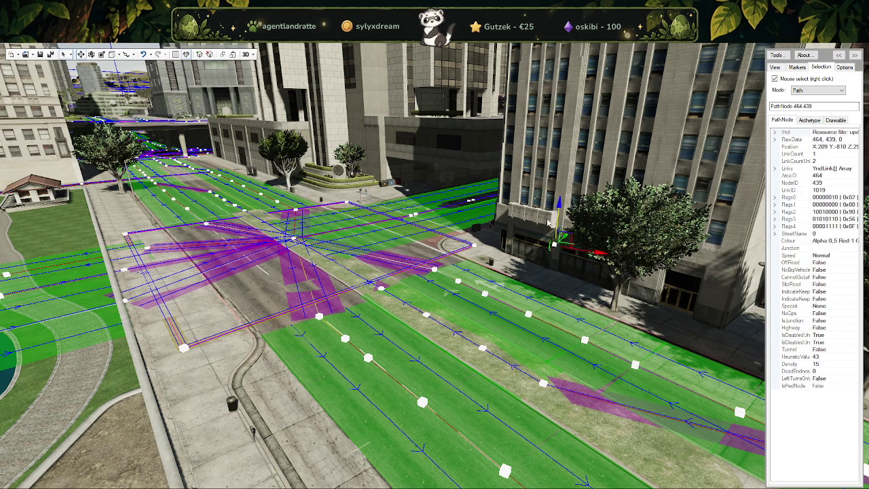
key(ctrl+z)
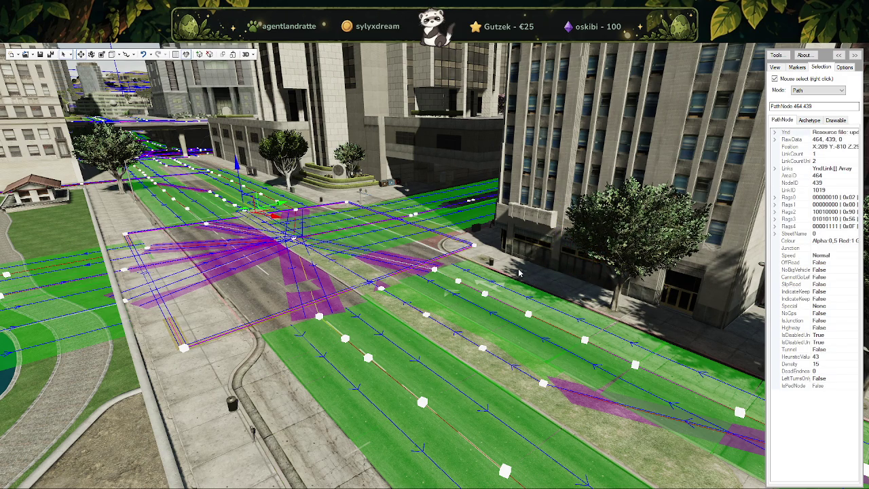
drag(543, 254, 530, 312)
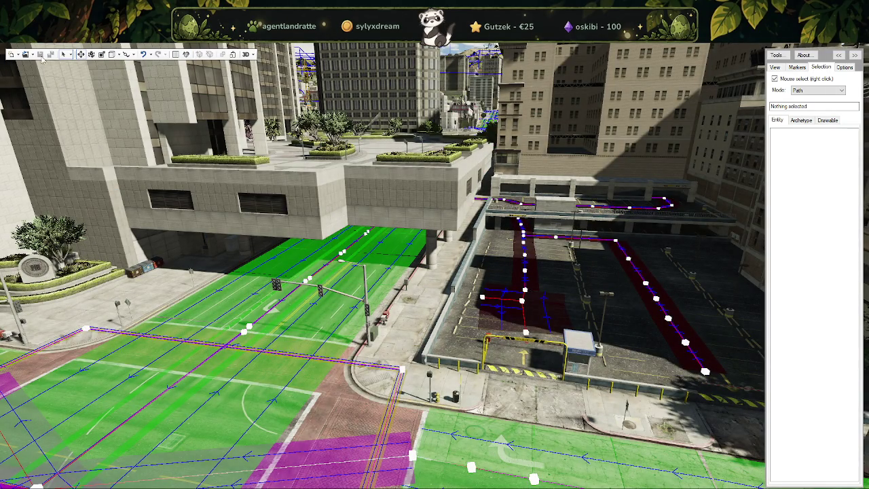
click(26, 55)
Step: Load the nora-park-nav\stream folder as a project and move the Project window aside
click(47, 81)
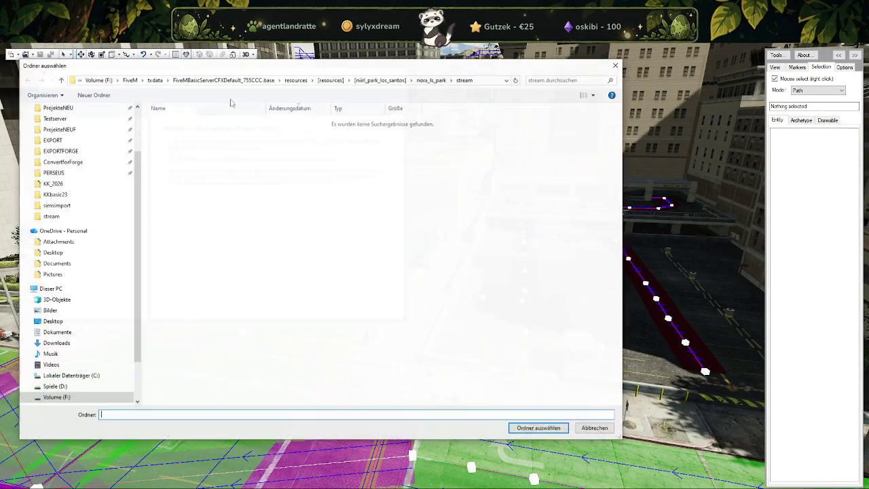
click(380, 80)
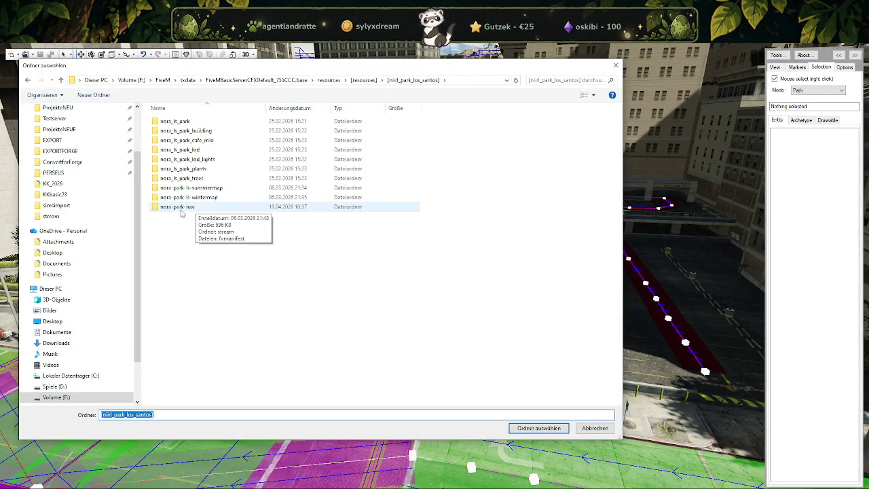
double_click(182, 209)
click(169, 122)
double_click(168, 122)
click(539, 428)
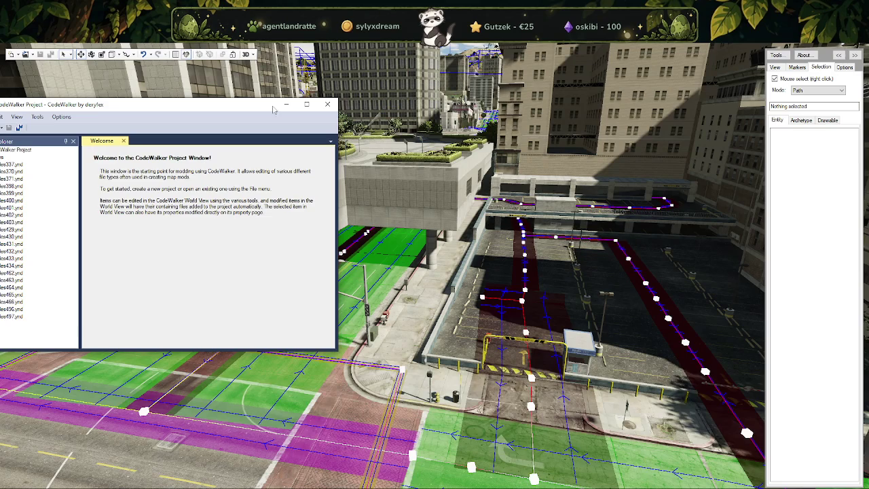
drag(254, 106, 0, 112)
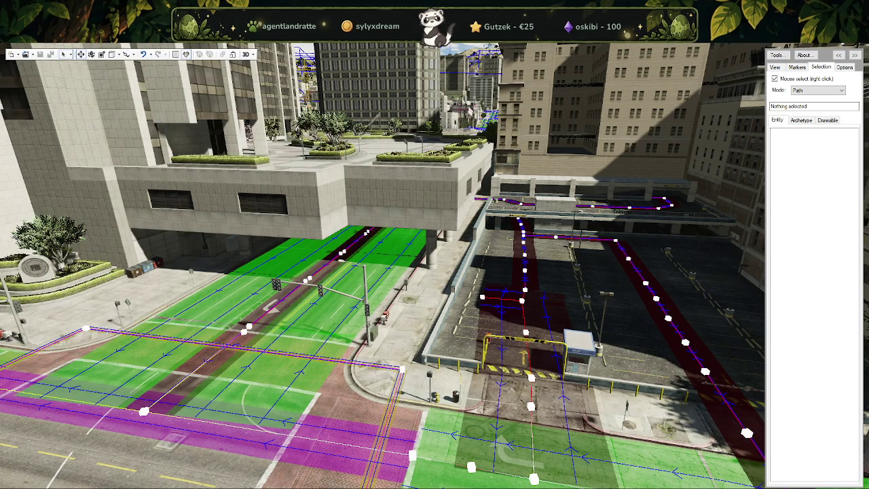
Step: Fly the camera with WASD over the parking lot and nearby street intersection
key(d)
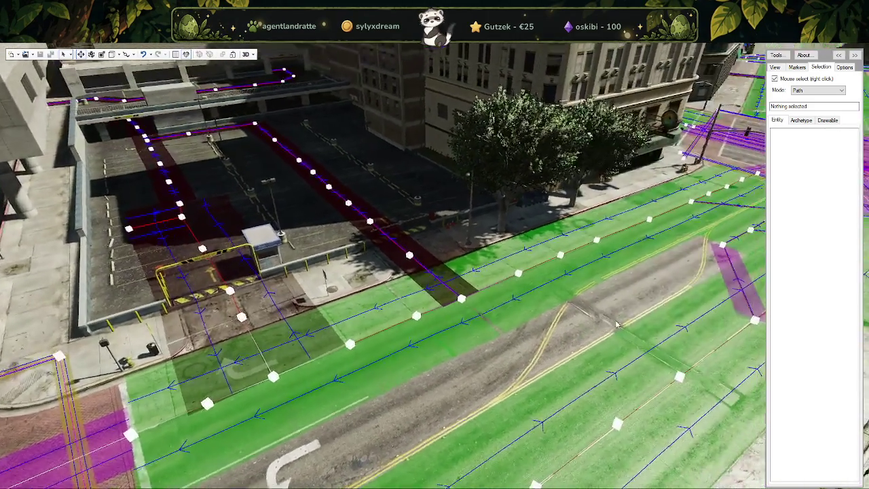
drag(596, 324, 560, 300)
key(w)
key(w)
key(s)
key(a)
key(w)
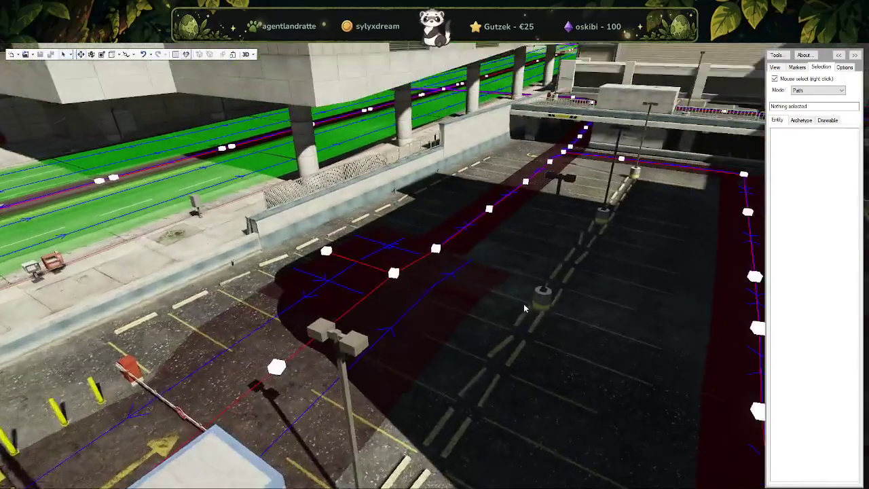
key(d)
key(s)
drag(560, 299, 568, 325)
key(s)
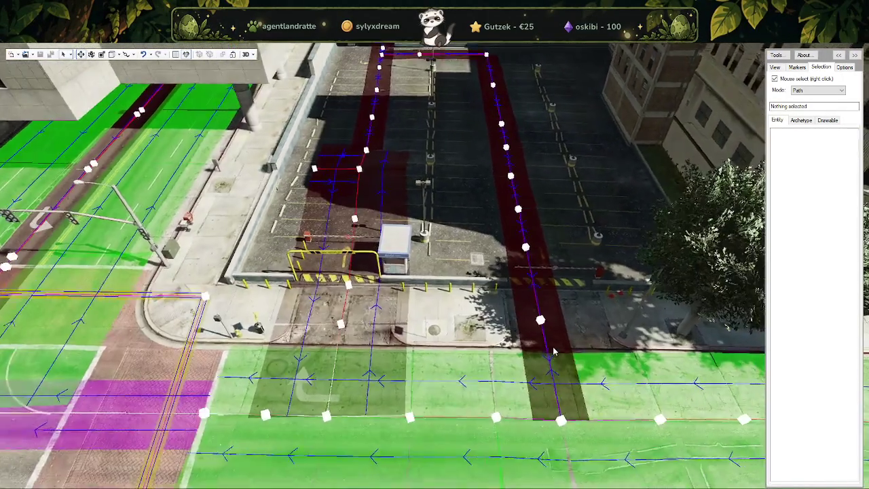
Step: Pick path node 464 365 at the lot exit, delete it, then clear the selection
right_click(497, 309)
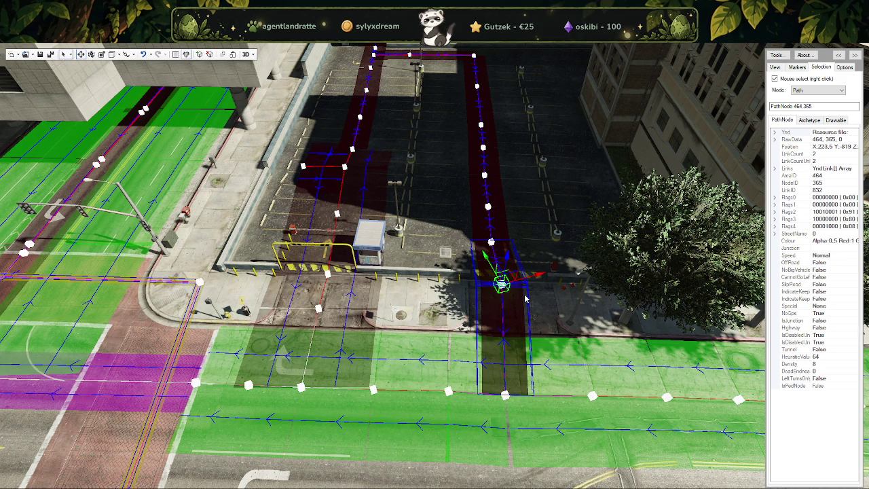
key(Delete)
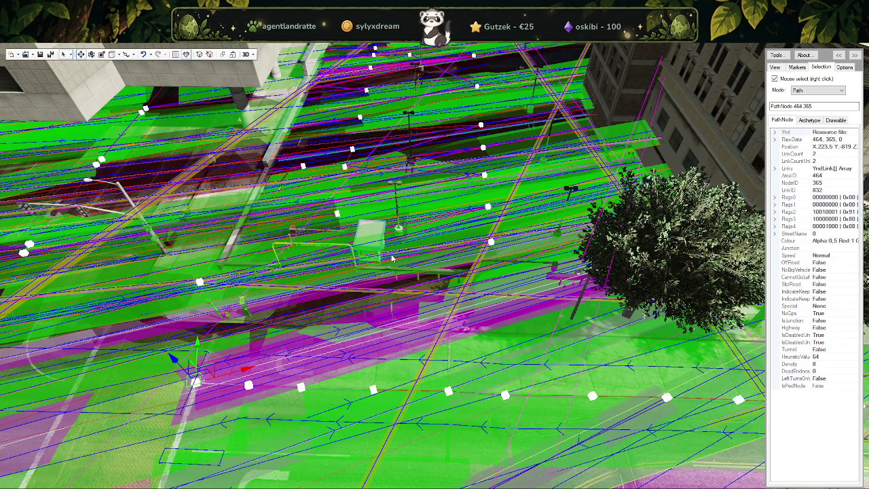
right_click(393, 257)
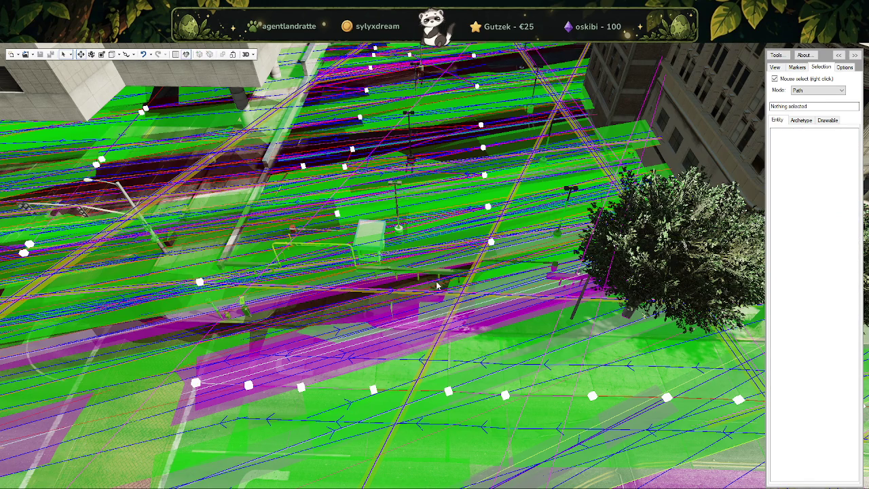
drag(440, 286, 461, 279)
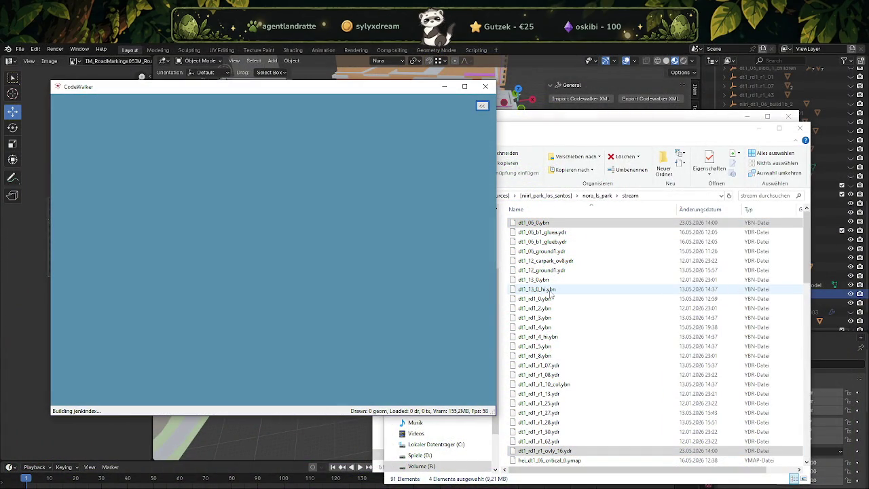
Step: Review nora-park-nav's stream folder of node files, then open its fxmanifest
click(597, 195)
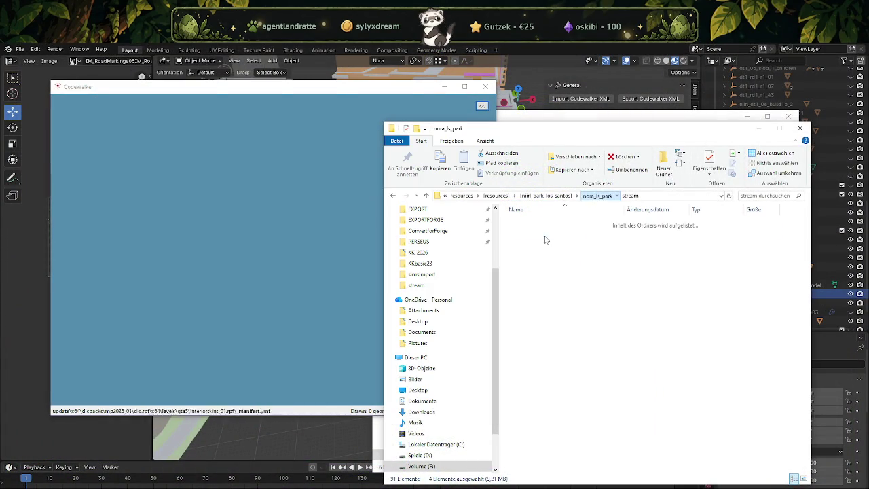
click(548, 195)
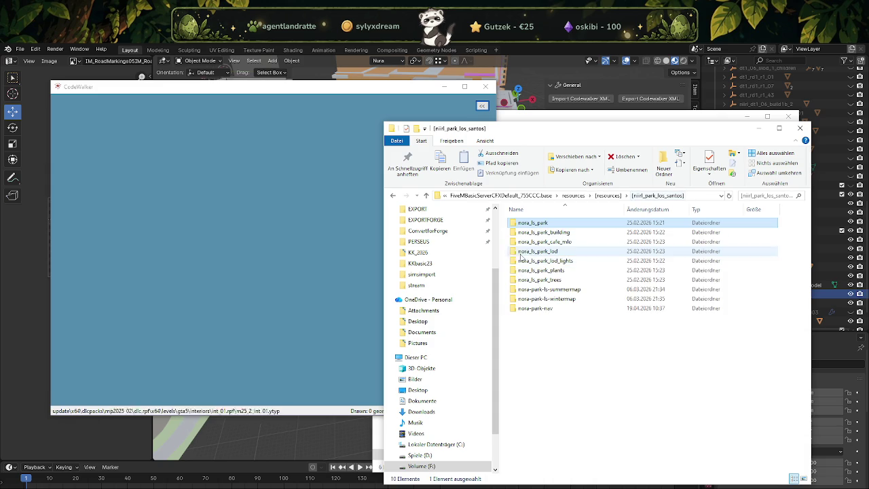
double_click(536, 309)
double_click(546, 223)
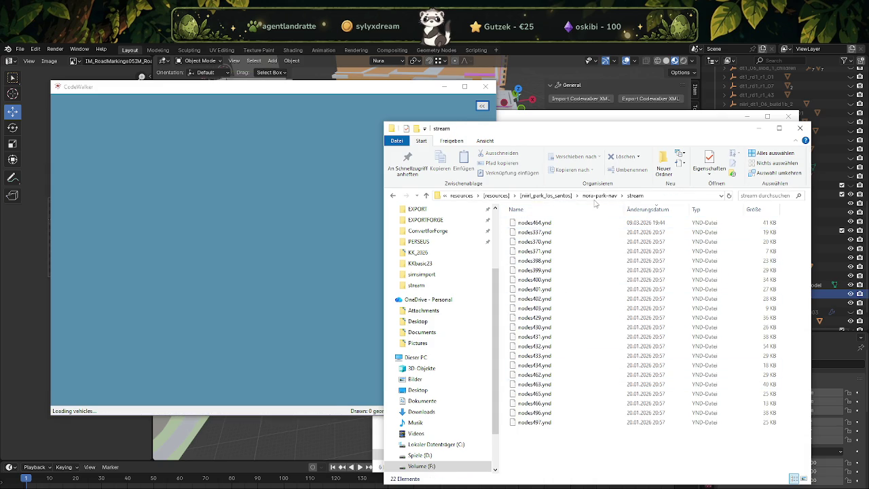
click(588, 197)
double_click(540, 236)
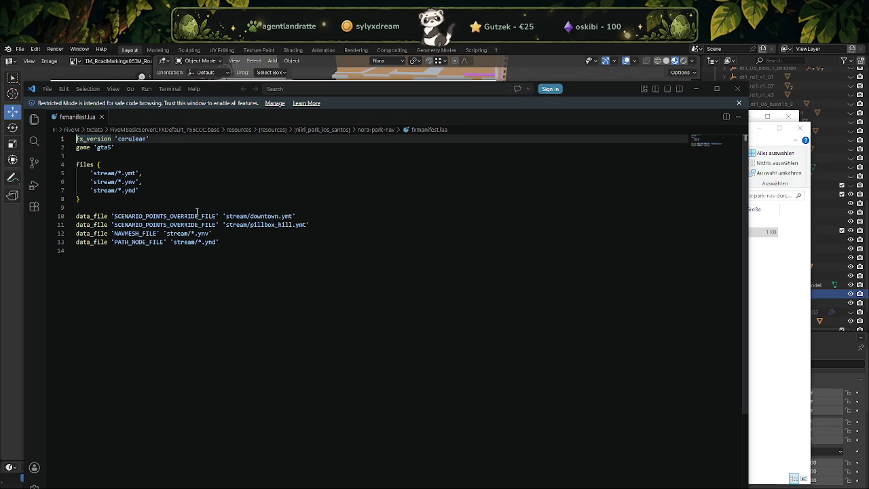
Step: Scroll through fxmanifest.lua's path-node declarations and close Visual Studio Code
scroll(down, 3)
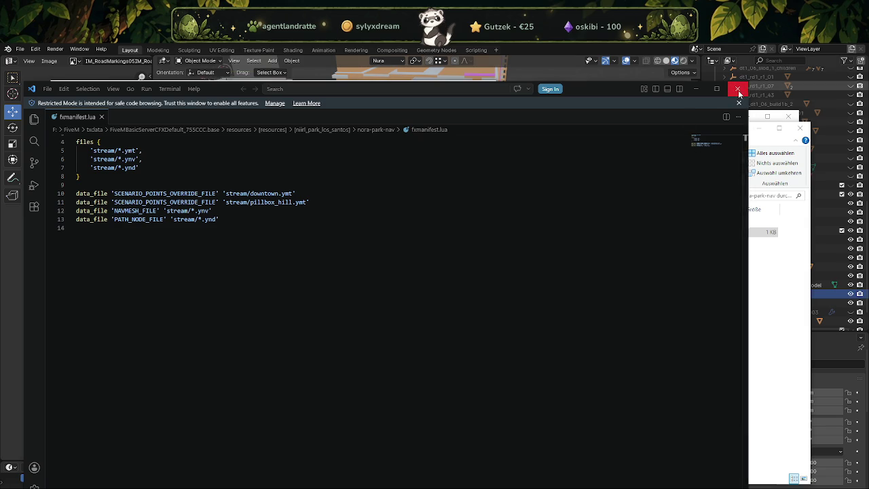
click(739, 89)
Step: Maximize CodeWalker, enable object picking, and load the nora-park-nav stream folder as a project
click(464, 86)
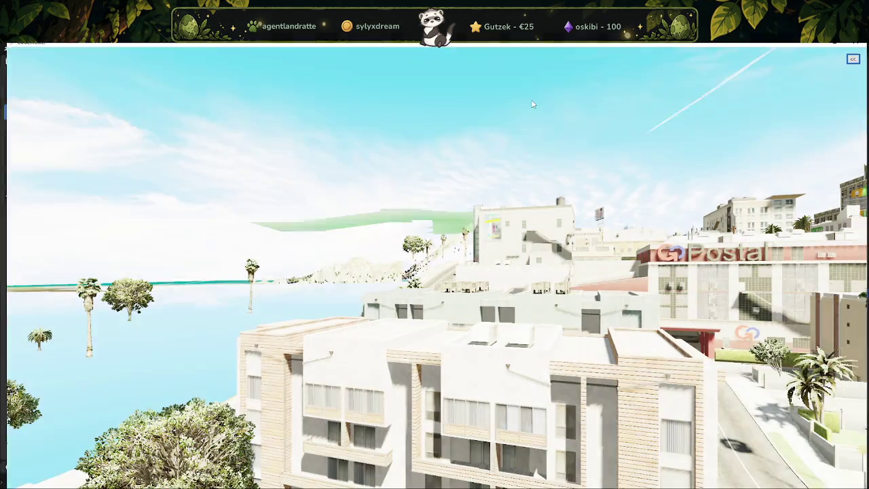
click(855, 54)
click(821, 67)
click(775, 79)
key(t)
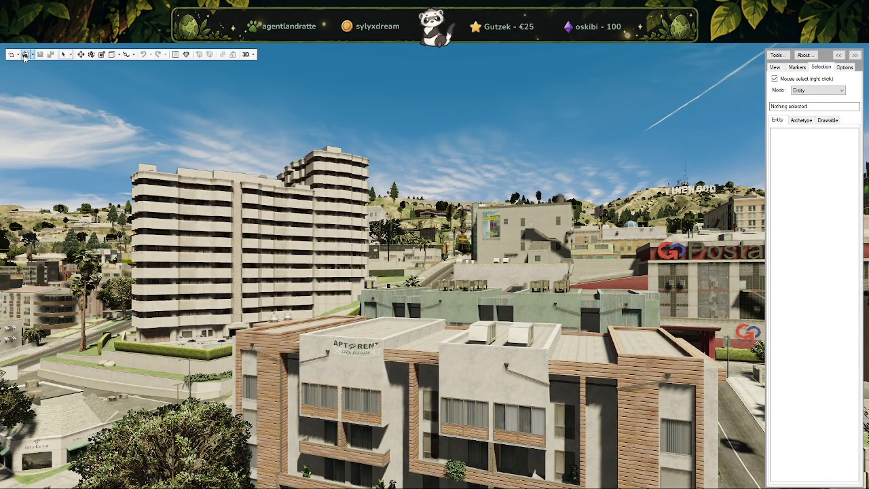
click(32, 54)
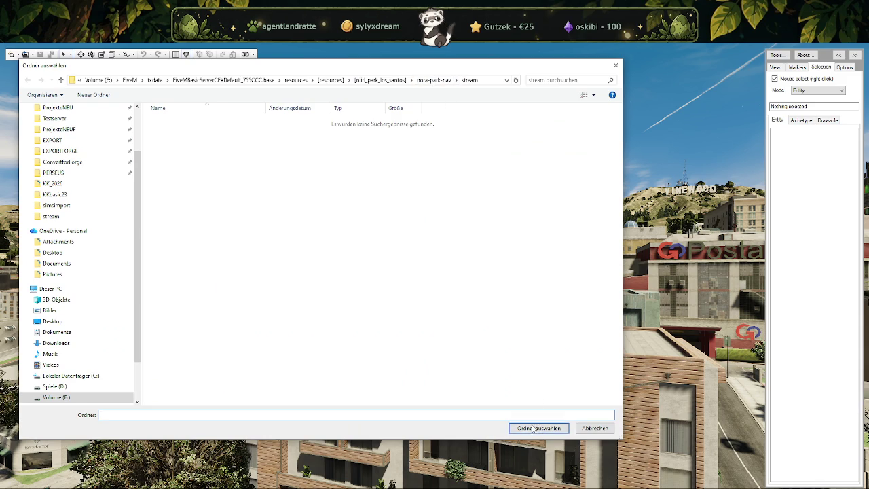
click(540, 429)
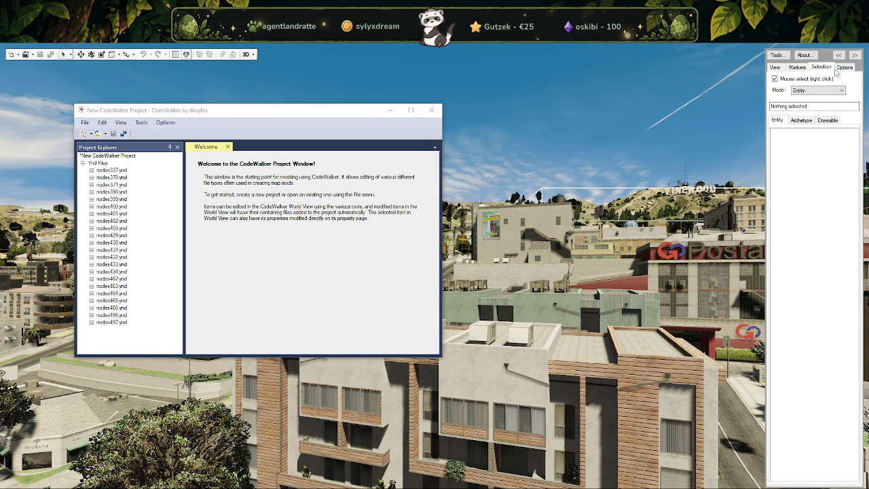
Step: Switch to Path selection mode, fly to the parking lot, and open node 464 365's properties
click(833, 92)
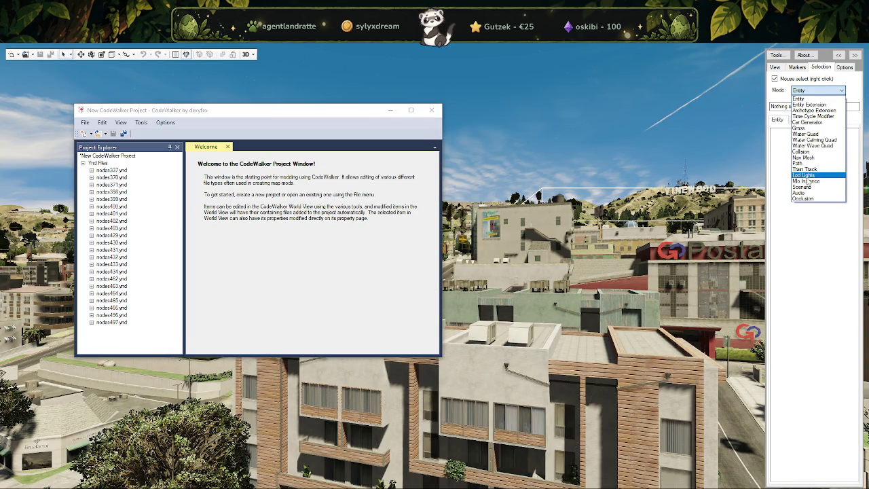
click(805, 163)
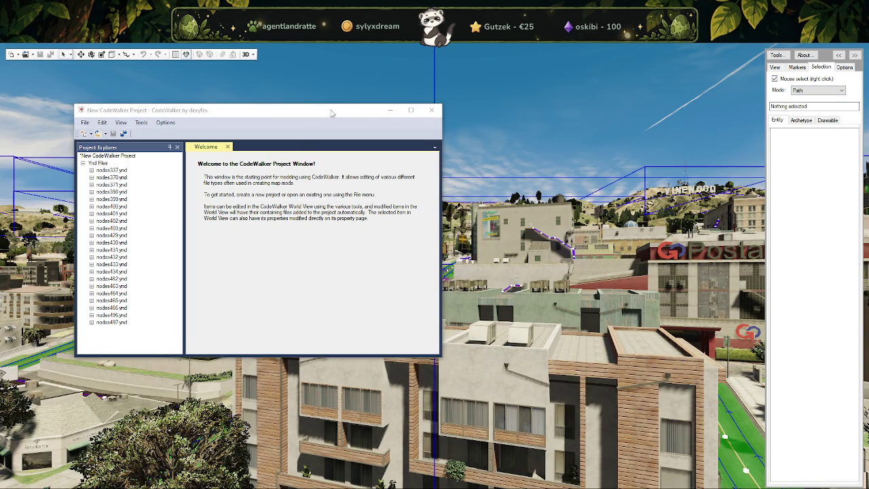
click(390, 110)
drag(514, 285, 514, 370)
scroll(down, 3)
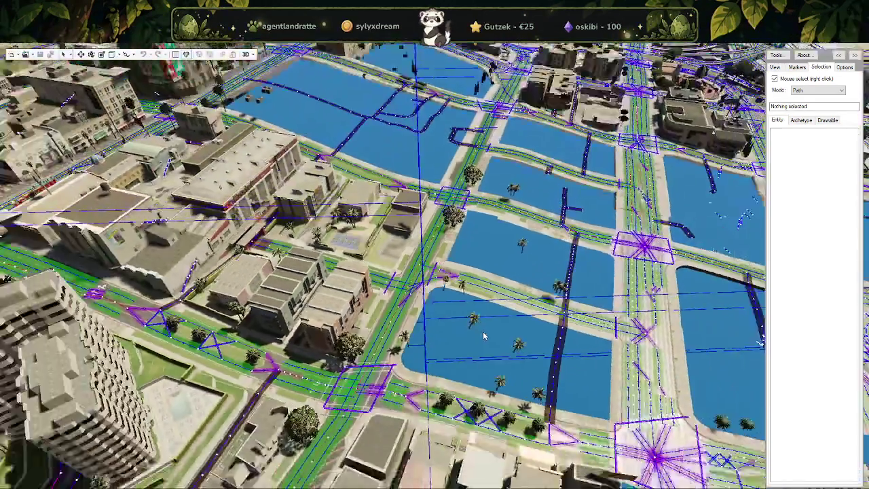
key(w)
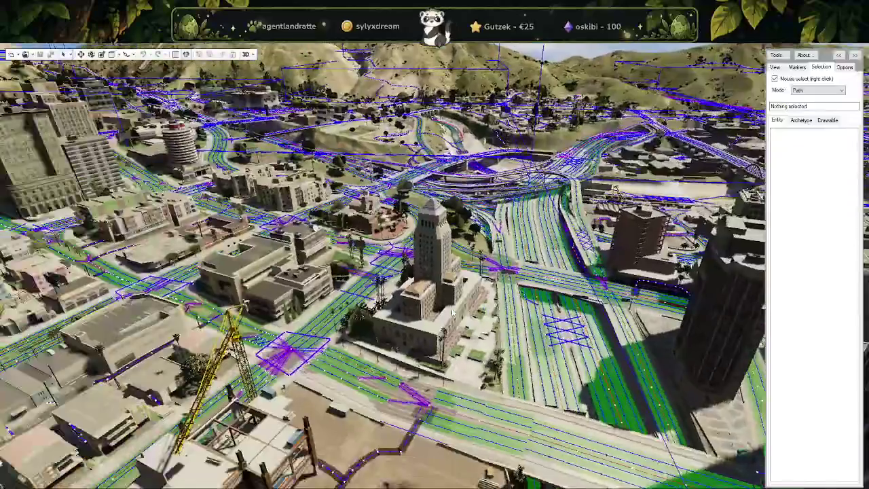
key(w)
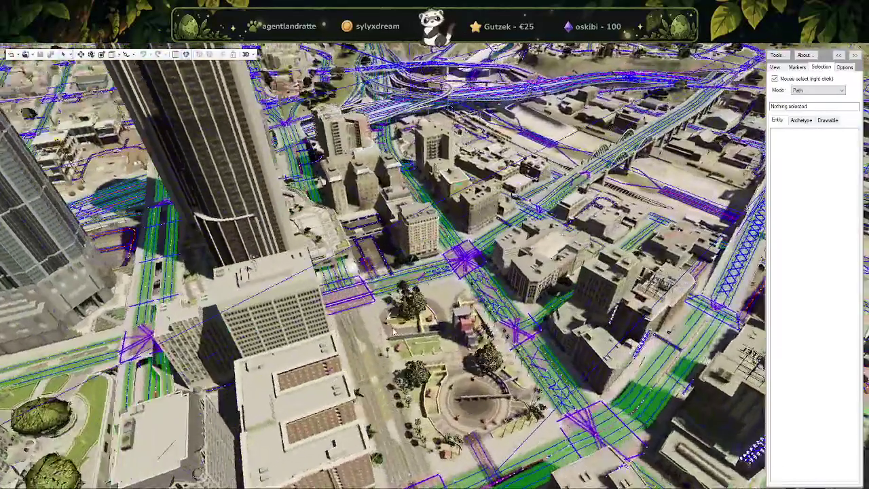
key(w)
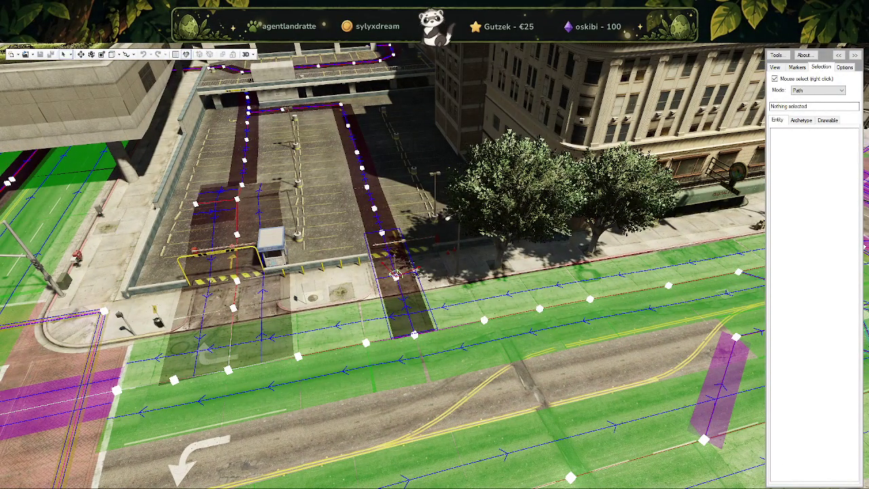
right_click(395, 274)
double_click(395, 275)
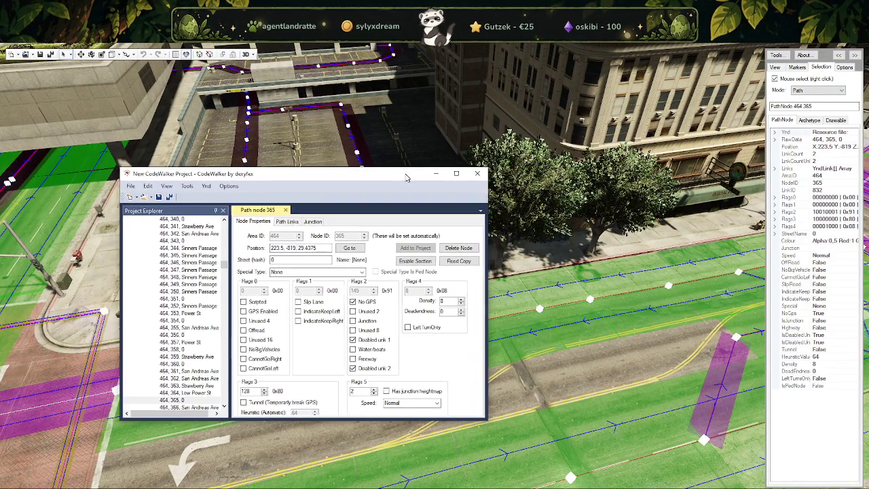